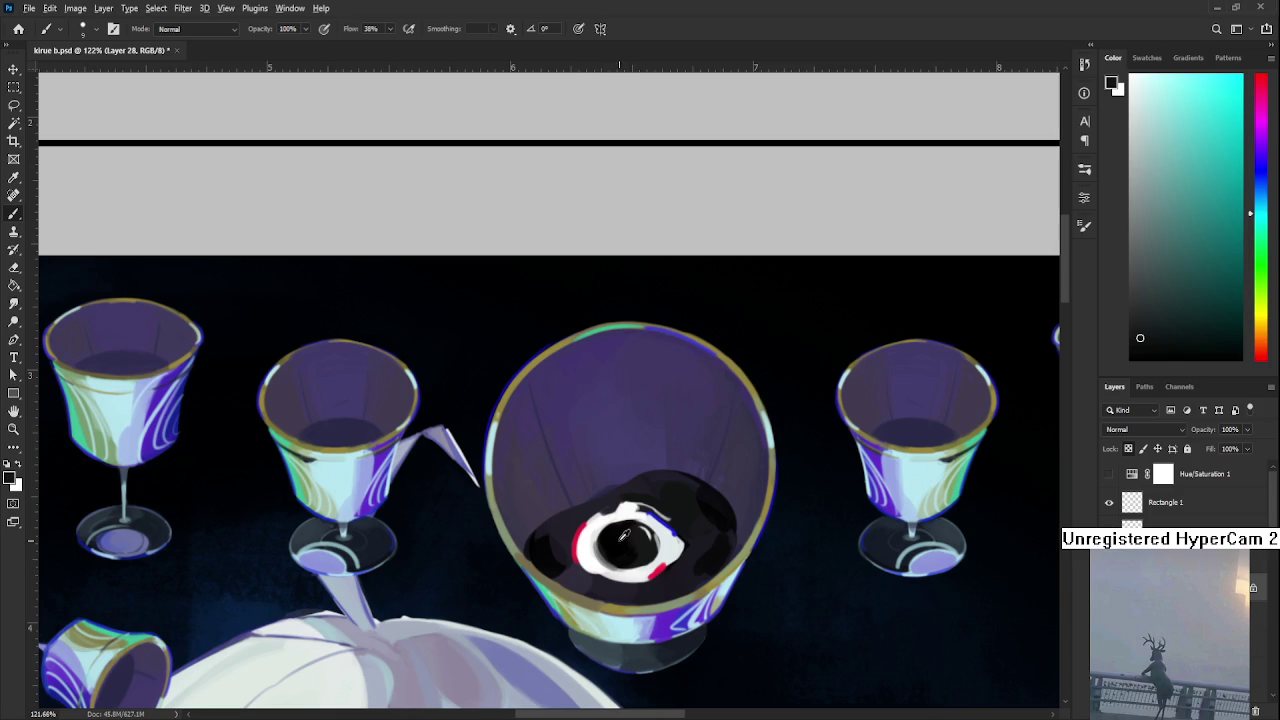
Sample the eye's white and black and paint small touches on it, zooming out to 83%
alt+click(597, 531)
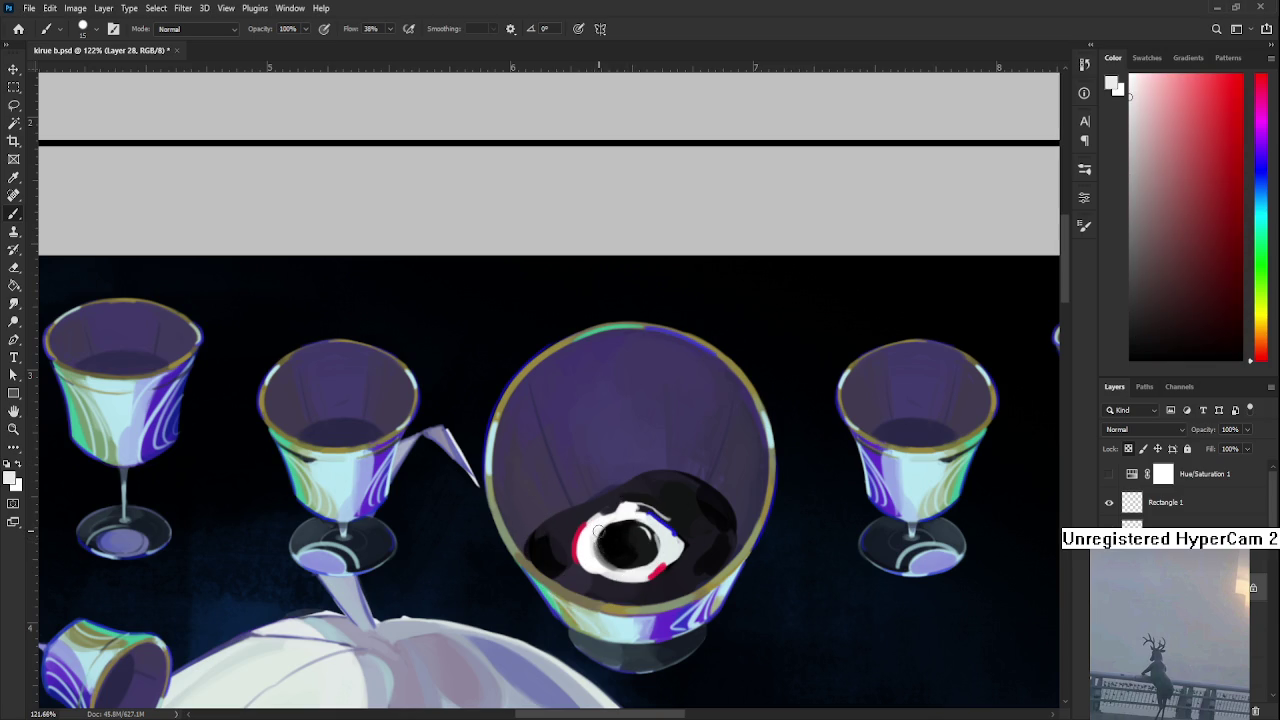
alt+click(610, 535)
alt+click(630, 558)
alt+click(617, 556)
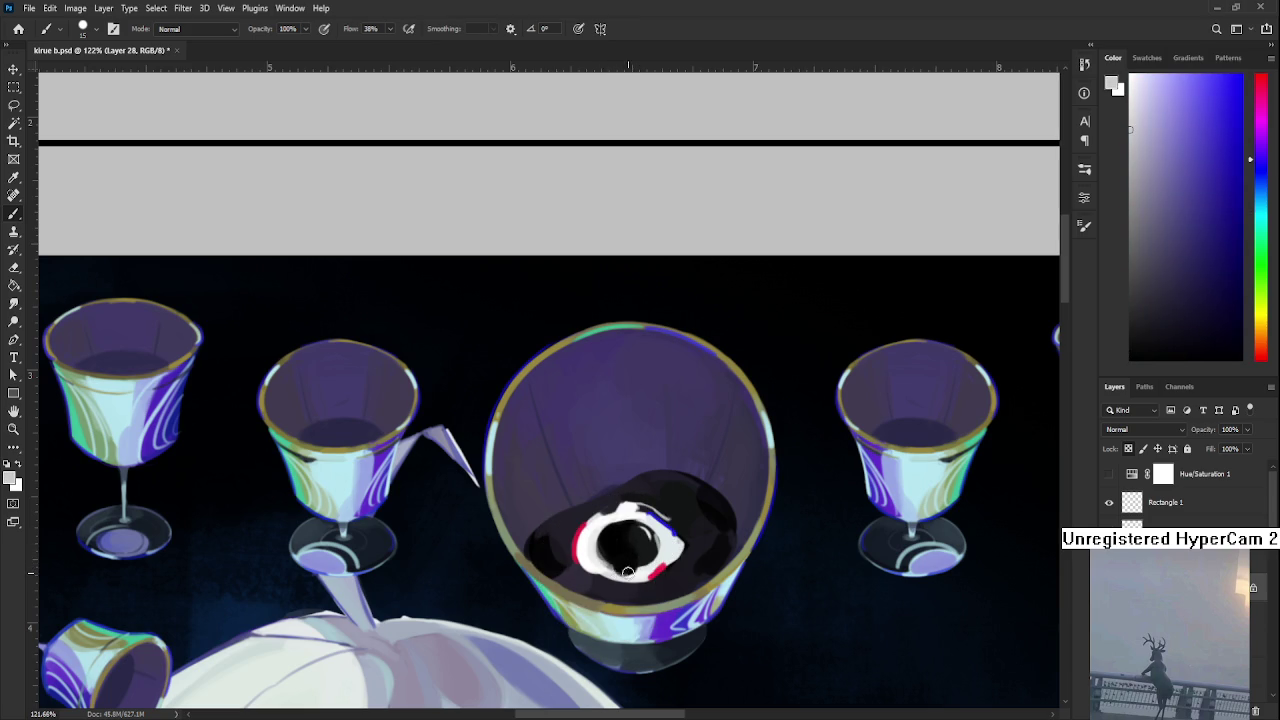
alt+click(628, 567)
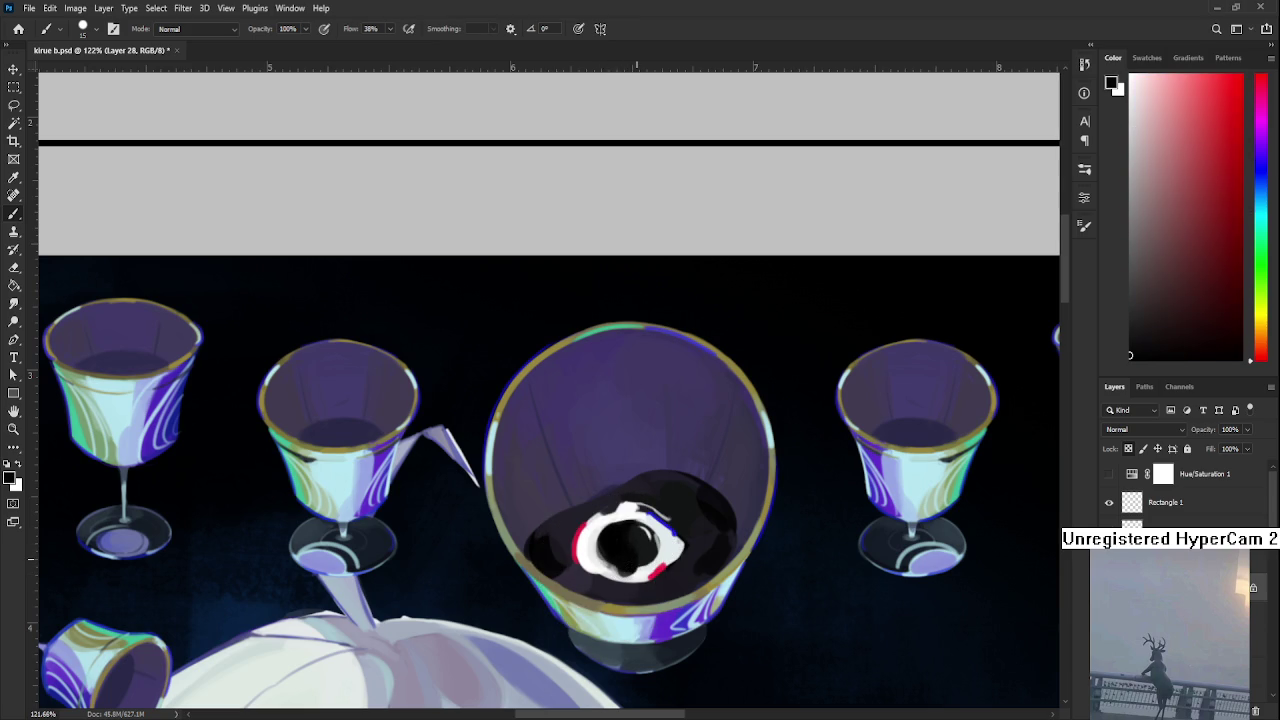
scroll(636, 555, down, 2)
scroll(728, 471, down, 2)
scroll(728, 471, down, 2)
scroll(684, 488, up, 2)
scroll(684, 488, up, 1)
scroll(630, 462, up, 1)
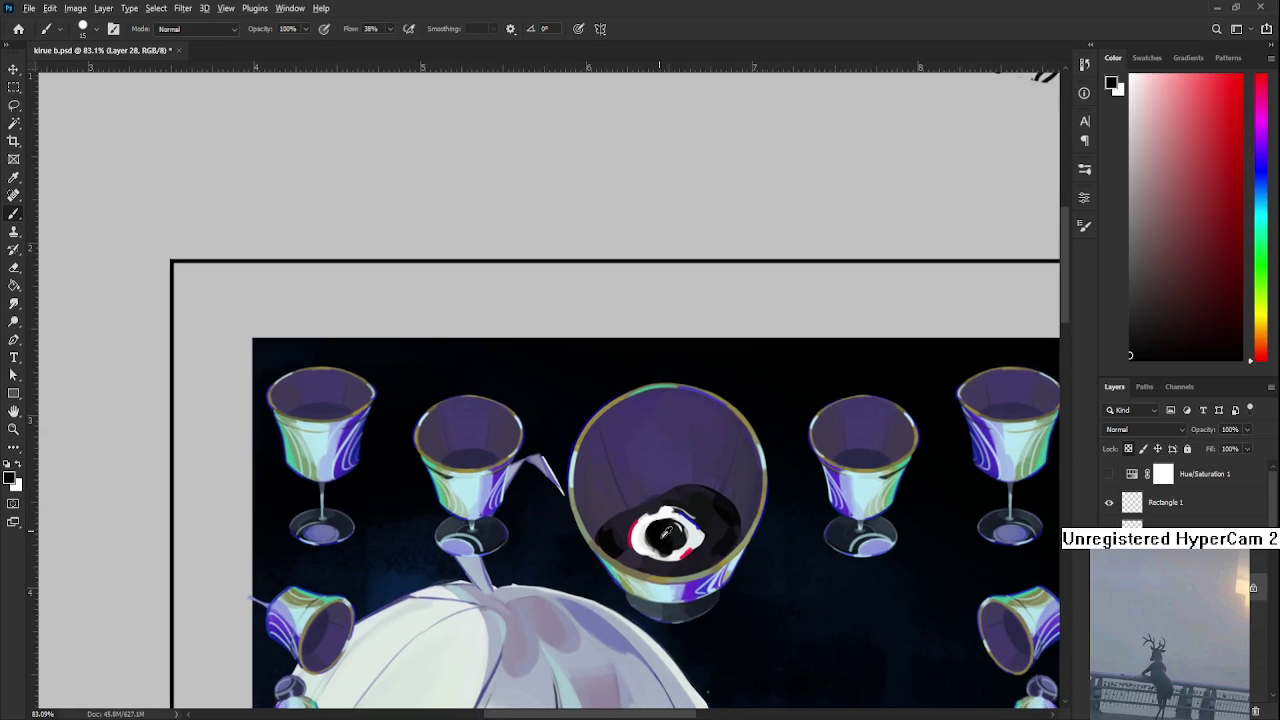
Sample white from the eye and paint a white stroke down below it
key(x)
key(x)
key(x)
key(x)
key(x)
alt+click(647, 543)
alt+click(640, 562)
alt+click(658, 566)
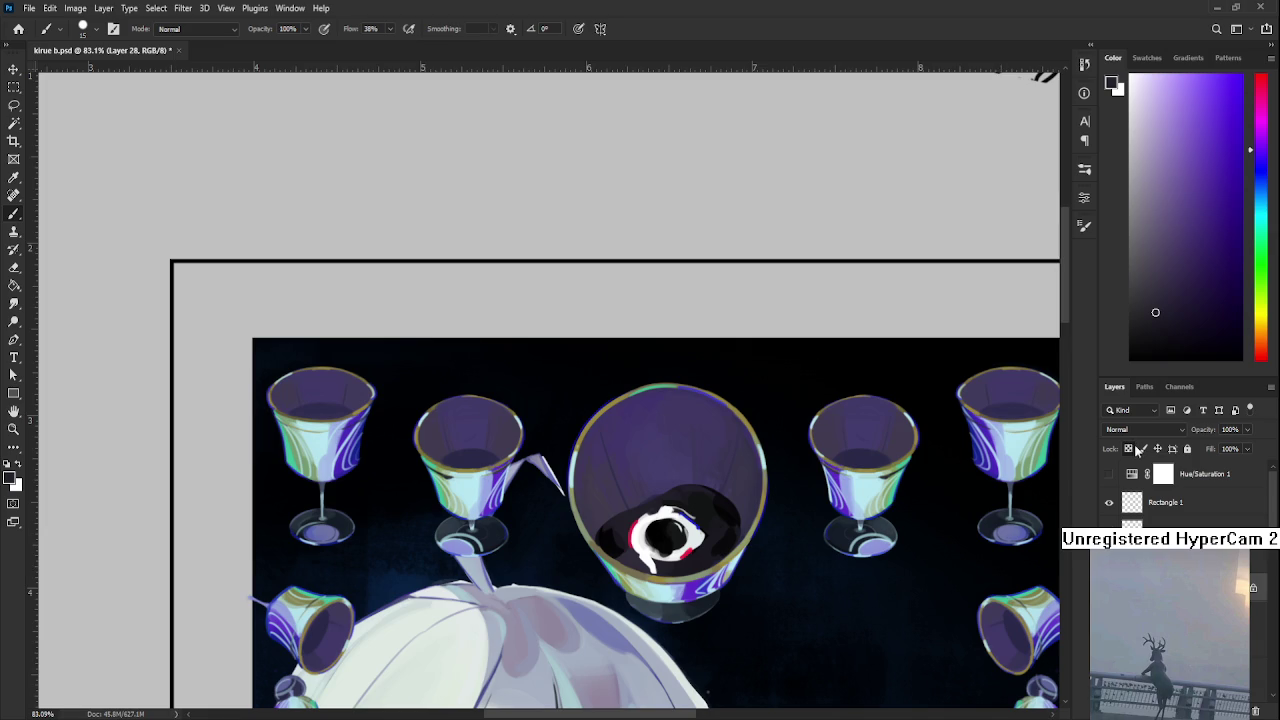
alt+click(657, 564)
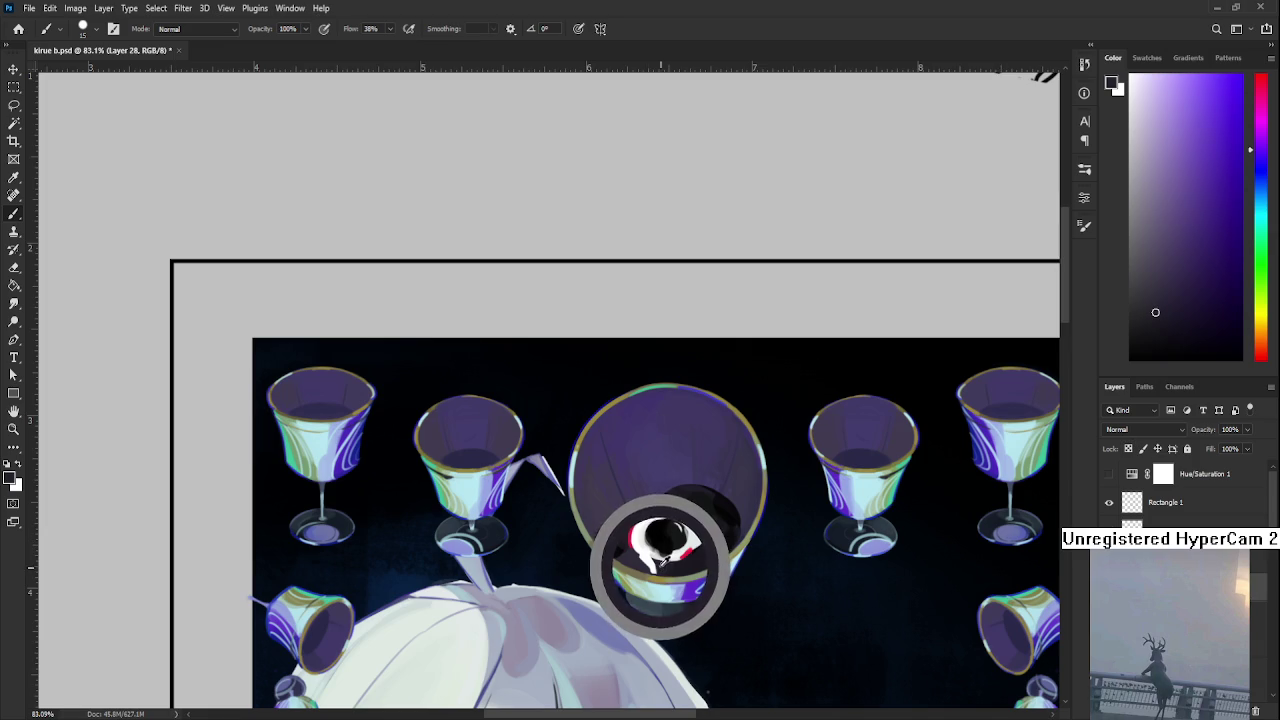
alt+click(657, 567)
alt+click(655, 566)
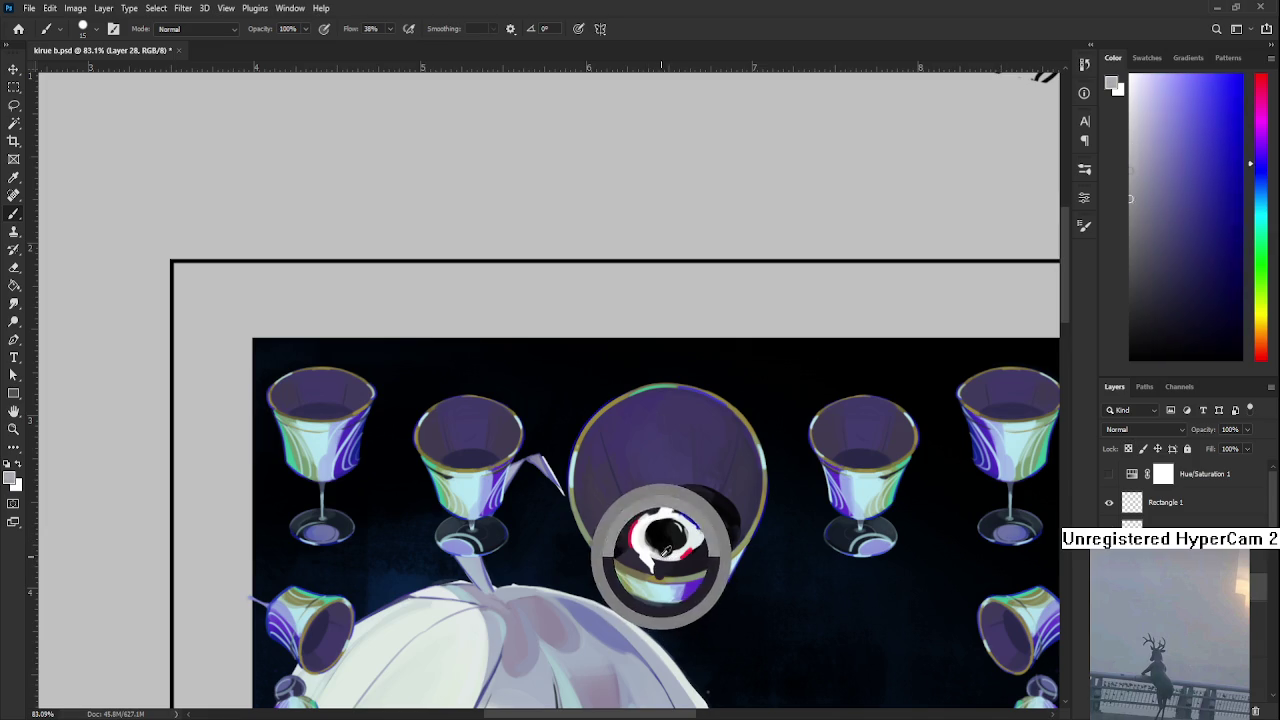
drag(664, 578, 666, 604)
Tidy the drip with the Eraser and dark purple and white brush touches
key(e)
key(b)
alt+click(650, 566)
alt+click(661, 569)
alt+click(660, 598)
Sample a darker purple and a warmer near-white from around the eye
alt+click(684, 560)
alt+click(690, 557)
drag(690, 557, 664, 538)
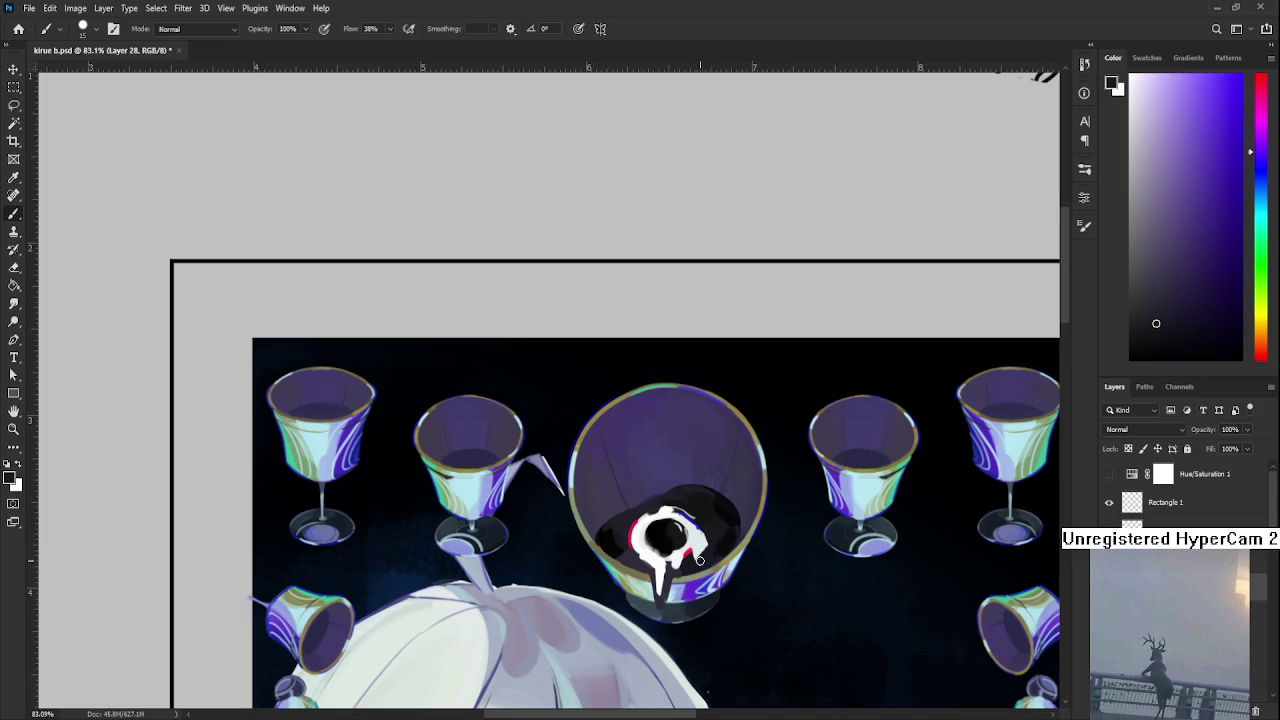
alt+click(703, 545)
alt+click(700, 550)
drag(703, 553, 651, 551)
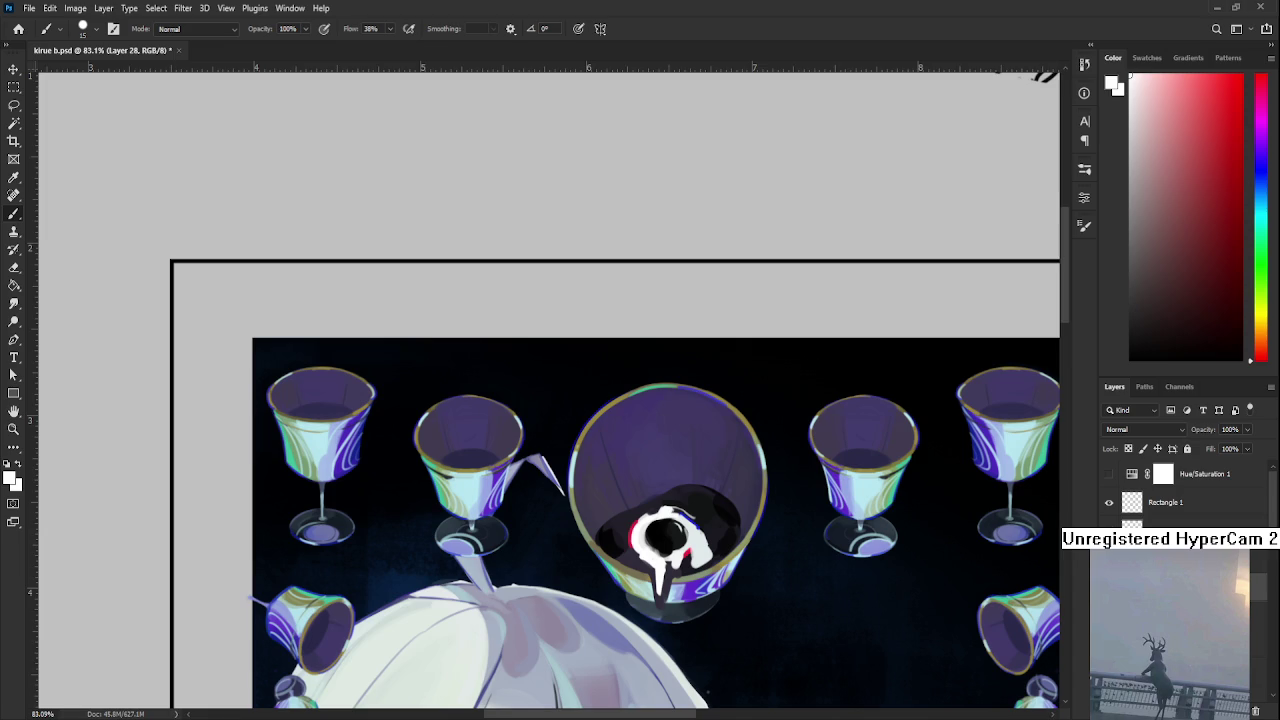
Zoom to 101%, centre the goblet, and sample purple and eye colours
scroll(654, 539, up, 2)
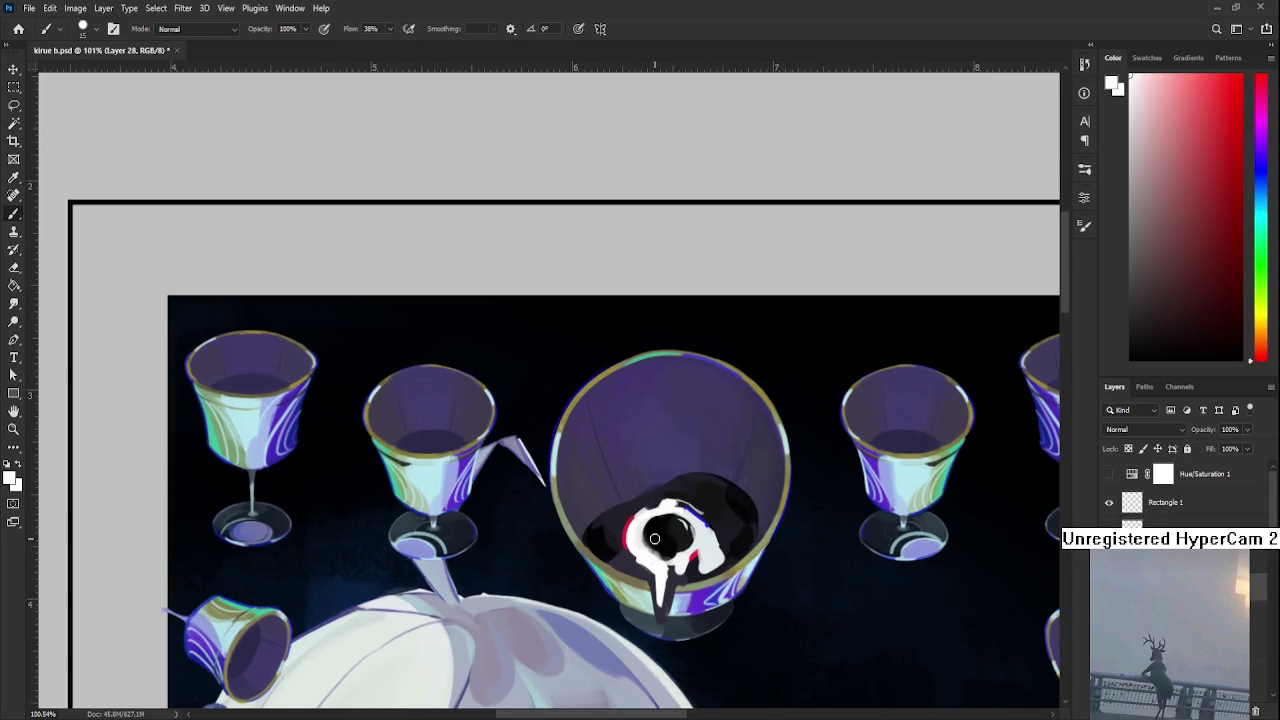
drag(654, 539, 558, 535)
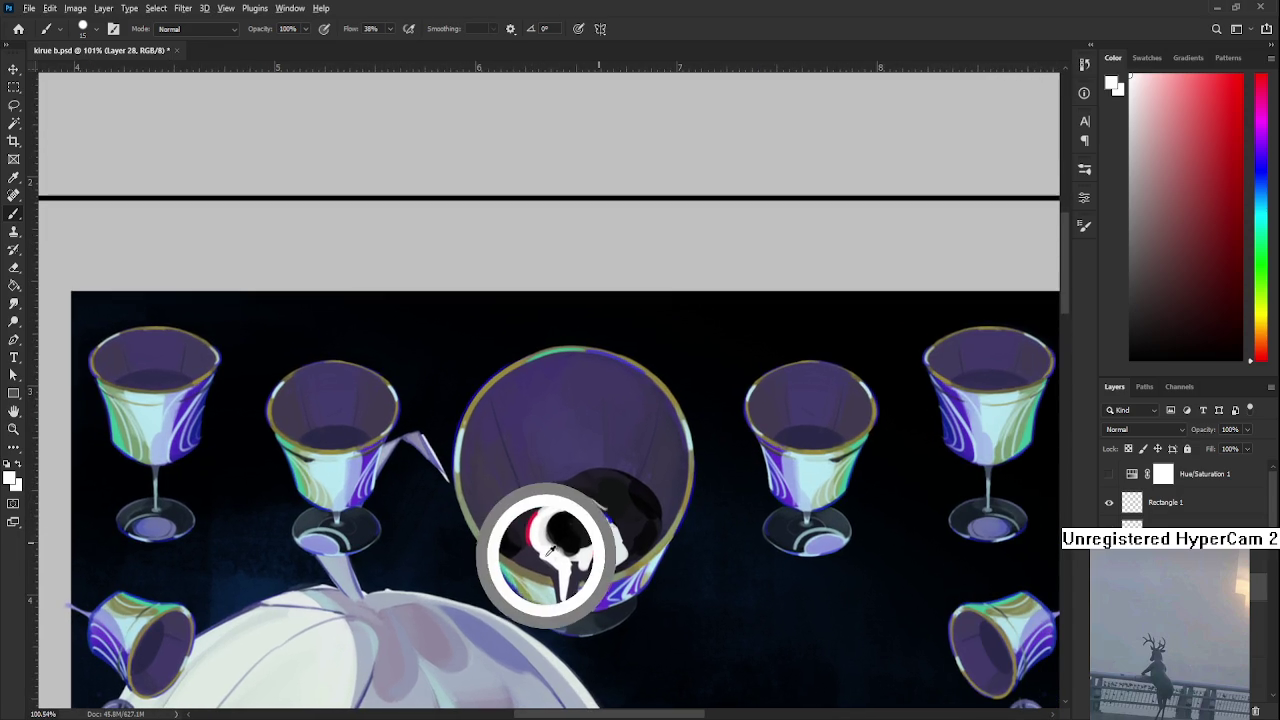
drag(551, 550, 543, 557)
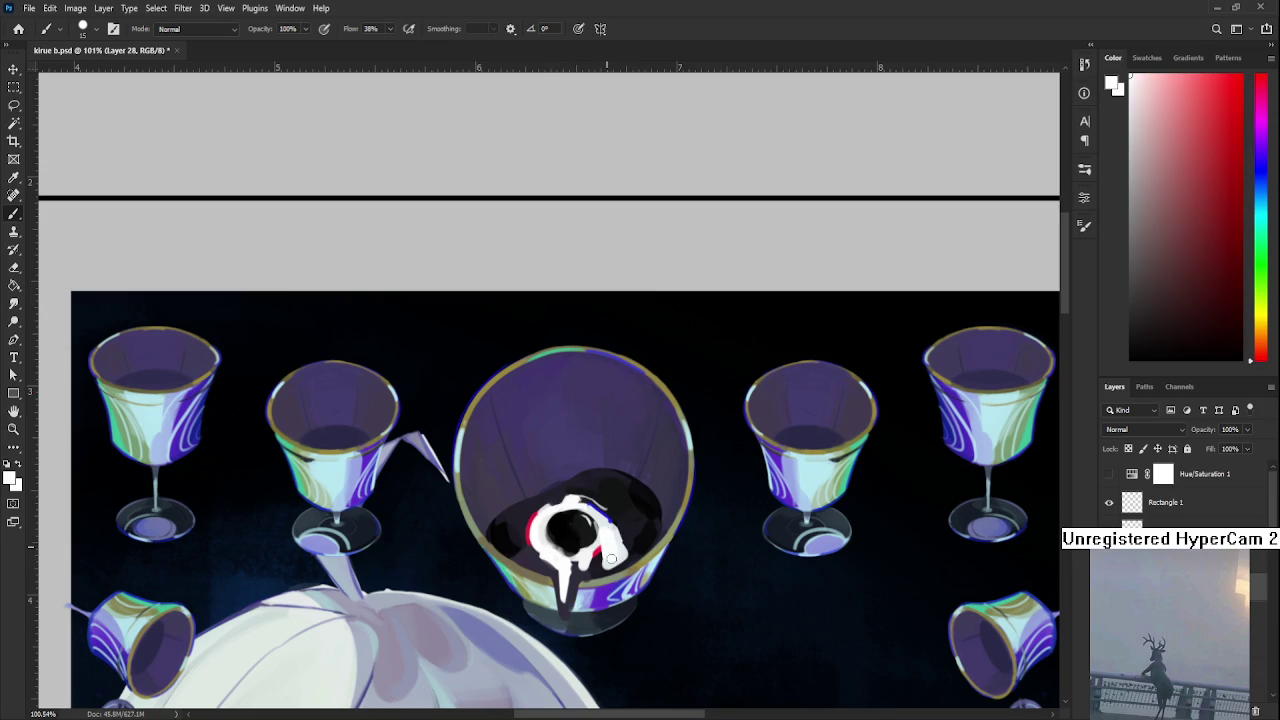
alt+click(604, 520)
alt+click(609, 534)
alt+click(614, 536)
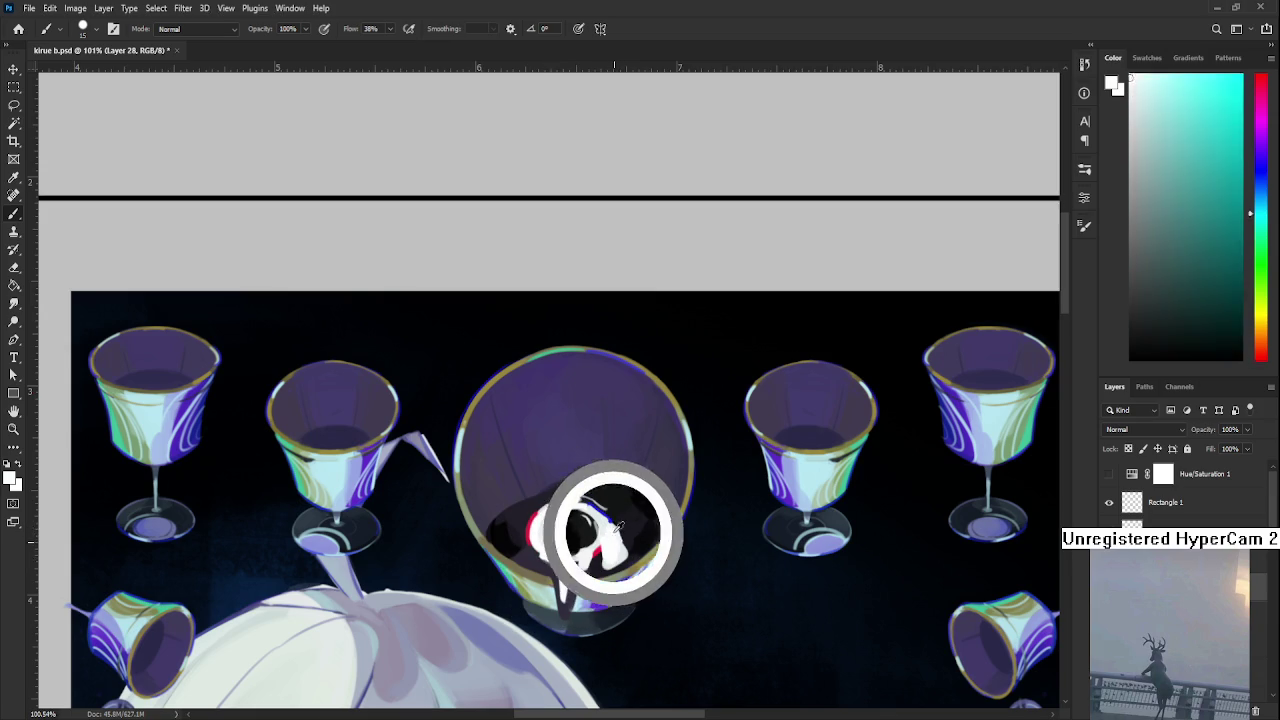
alt+click(591, 502)
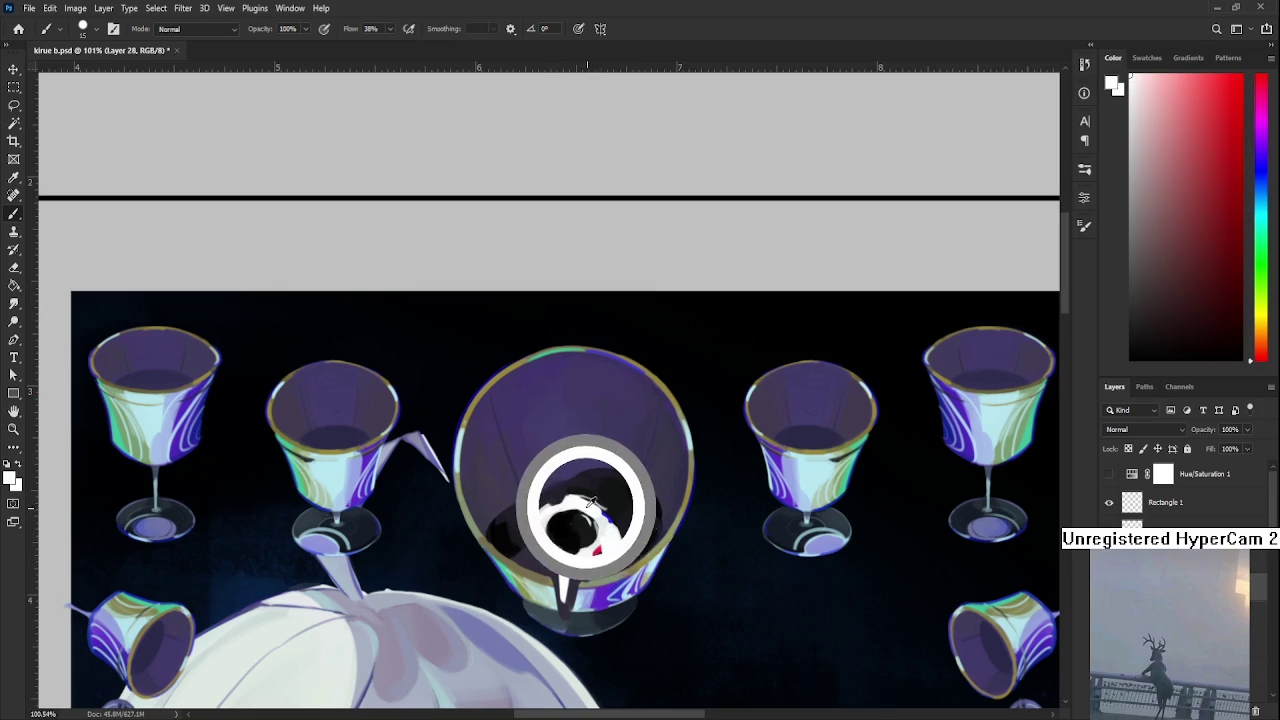
drag(610, 538, 632, 530)
mouse_move(600, 541)
mouse_down()
mouse_move(660, 517)
mouse_move(528, 520)
mouse_up()
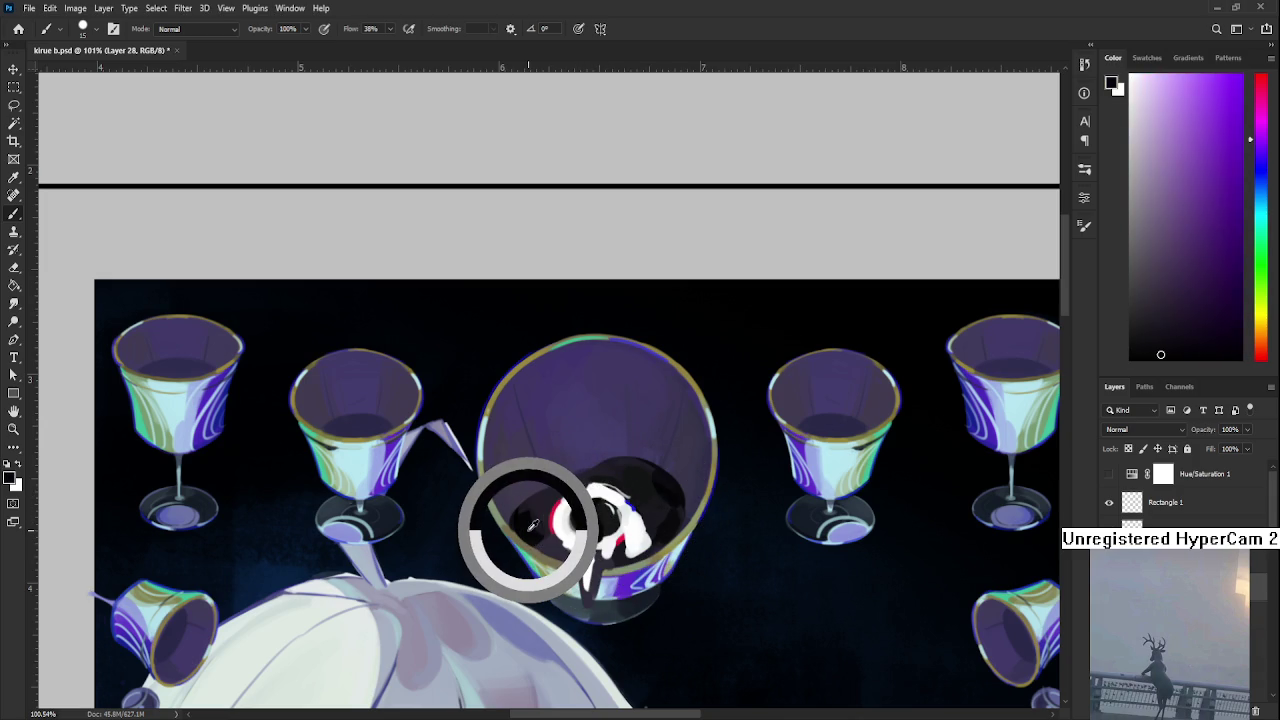
alt+click(535, 530)
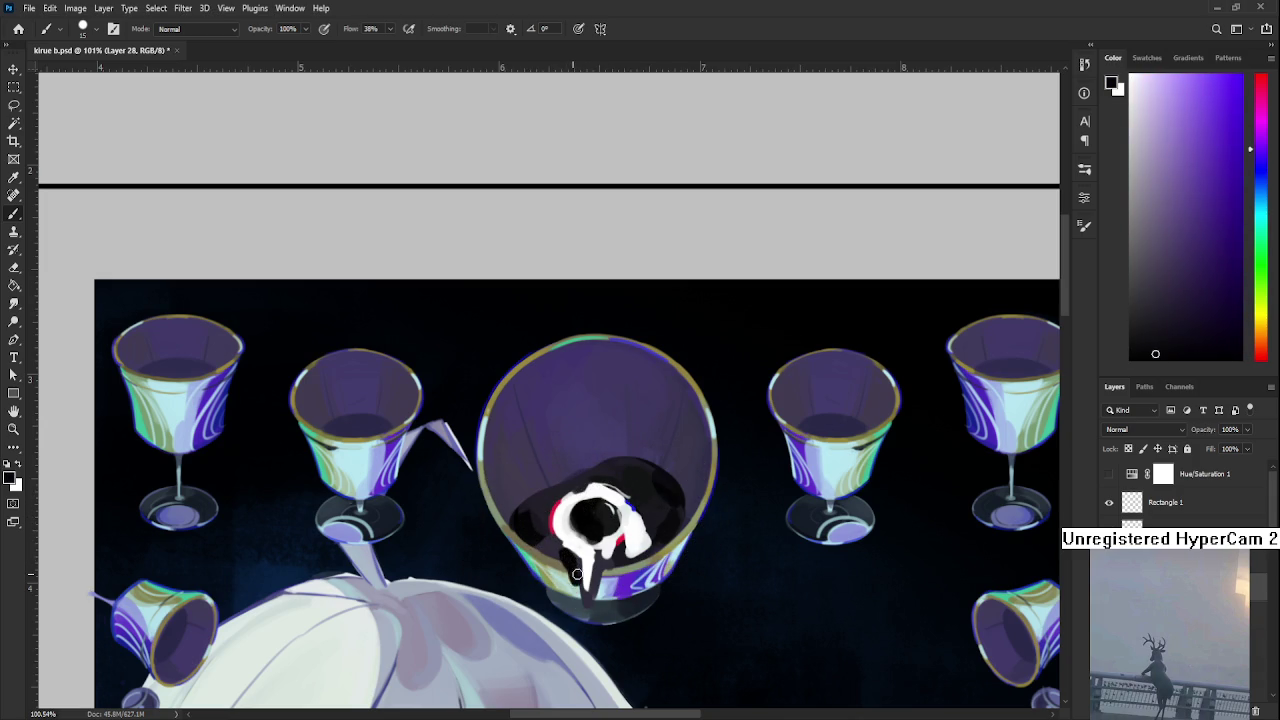
Alternate Eraser and Brush, sampling dark blue and white from the eye for the drip
key(e)
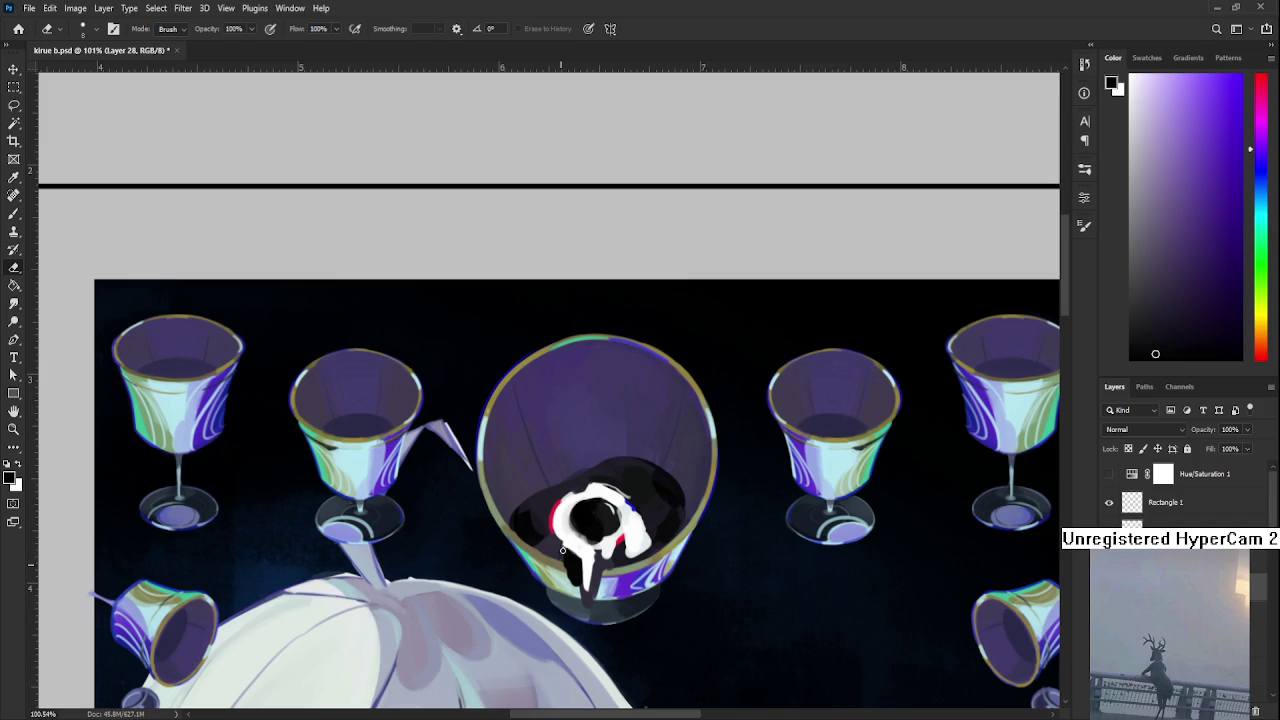
key(b)
alt+click(573, 558)
key(e)
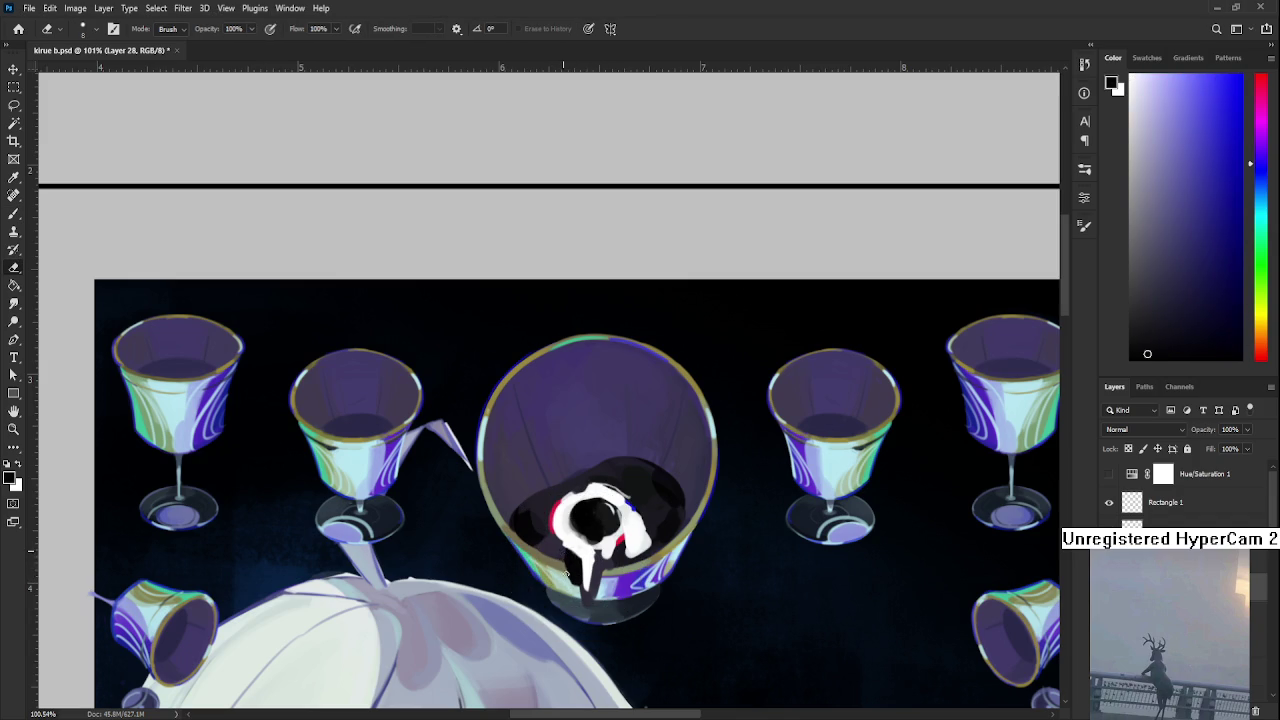
key(b)
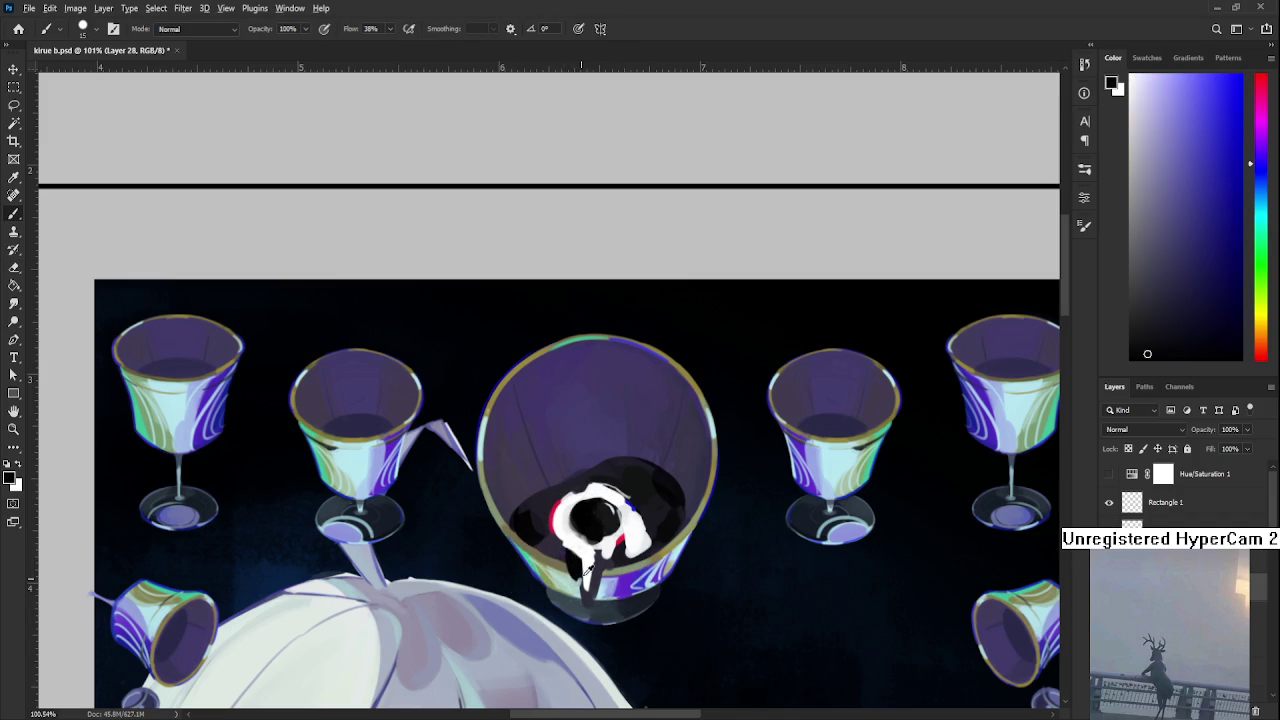
alt+click(580, 540)
alt+click(583, 540)
alt+click(586, 546)
alt+click(589, 553)
alt+click(593, 518)
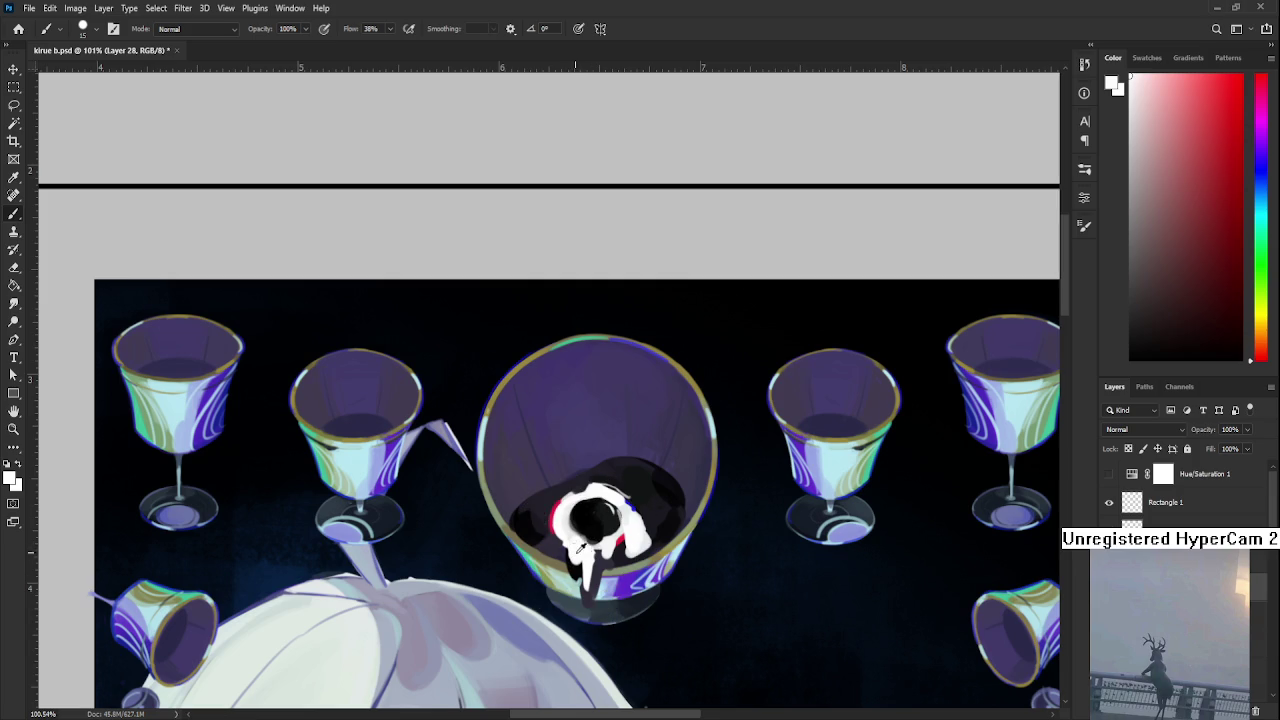
alt+click(585, 545)
Paint a long white drip down past the goblet base and erase its edges thinner
alt+click(590, 540)
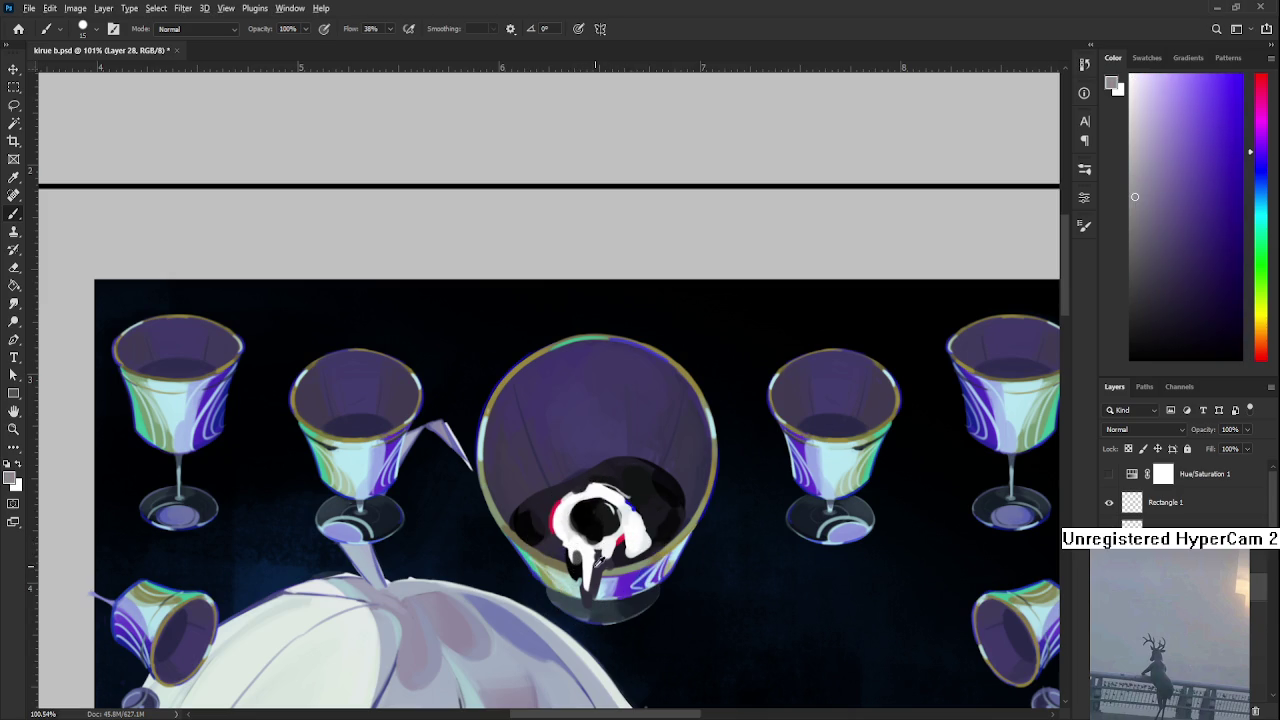
drag(593, 556, 594, 630)
key(e)
key(b)
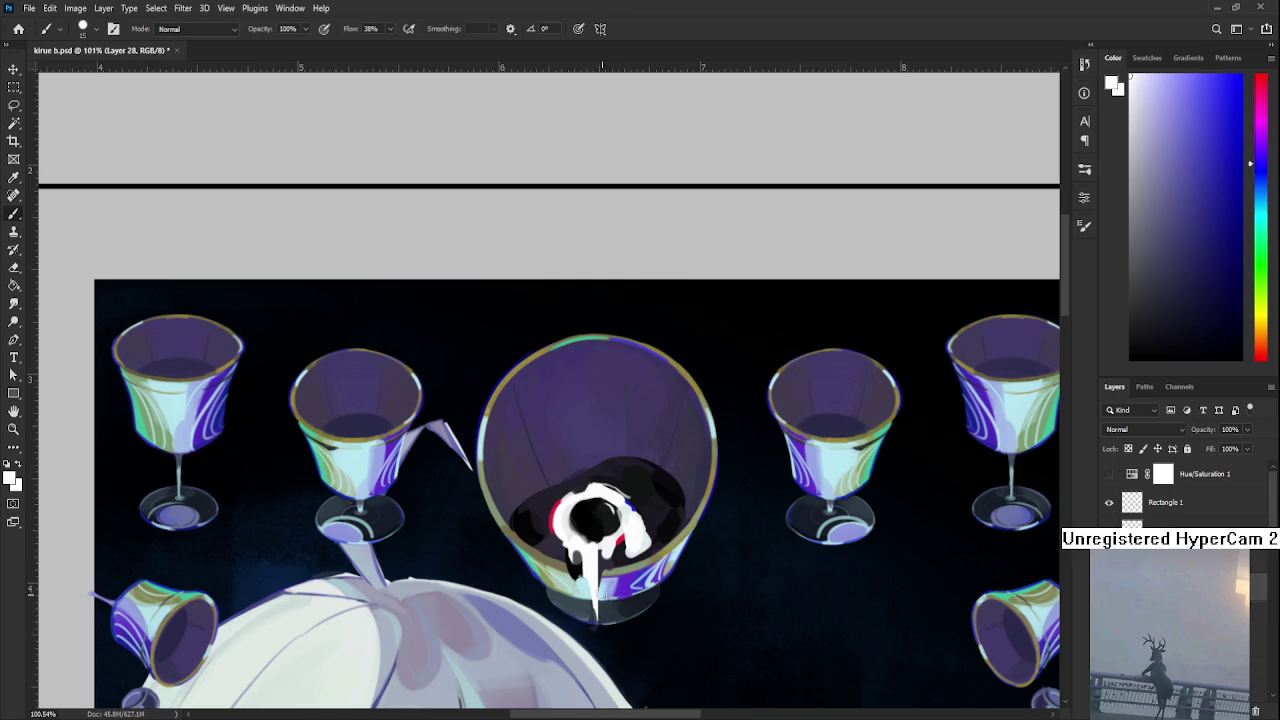
alt+click(589, 548)
drag(593, 560, 594, 630)
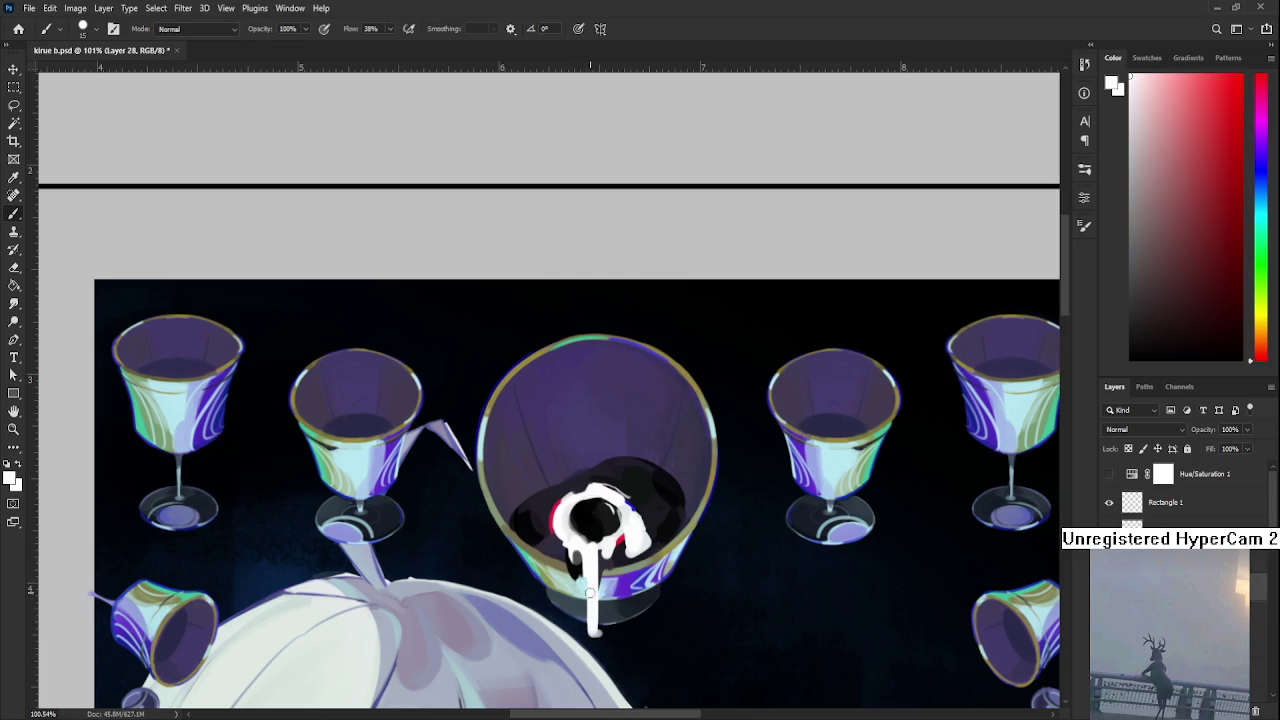
key(e)
drag(580, 578, 588, 634)
drag(600, 566, 600, 636)
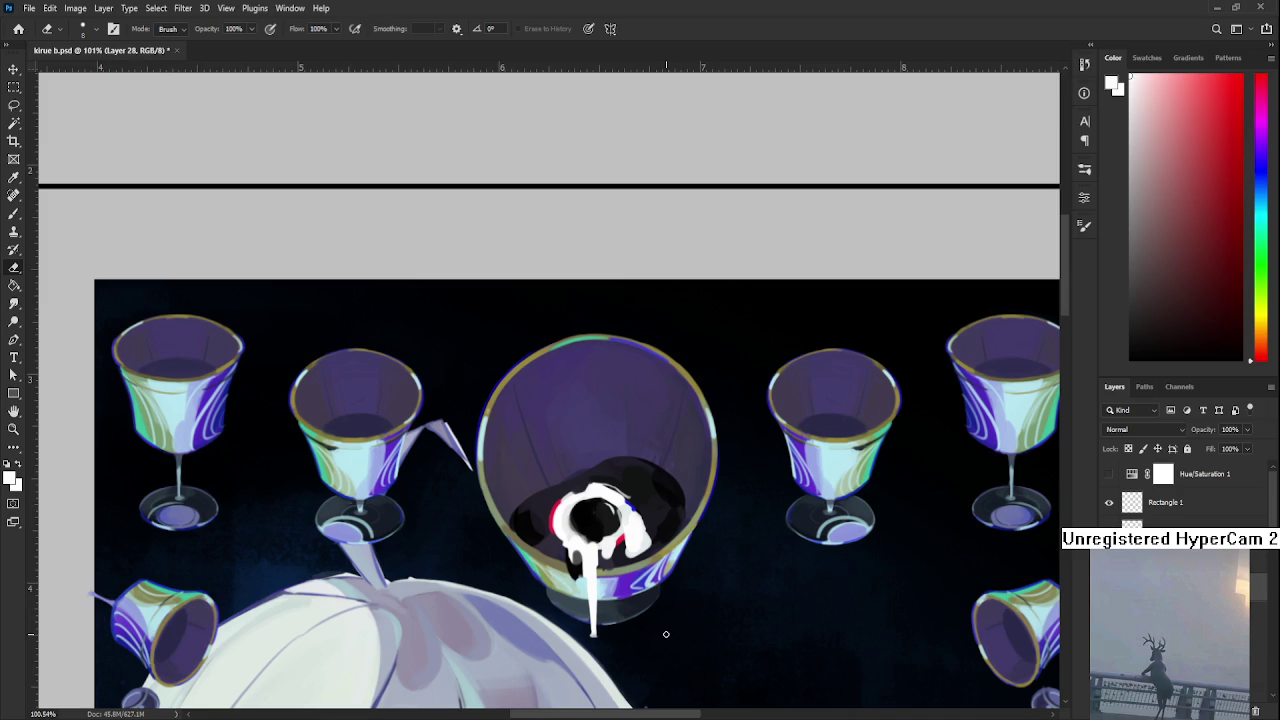
Paint black over the right side of the drip and erase part of it
key(b)
alt+click(630, 537)
alt+click(600, 525)
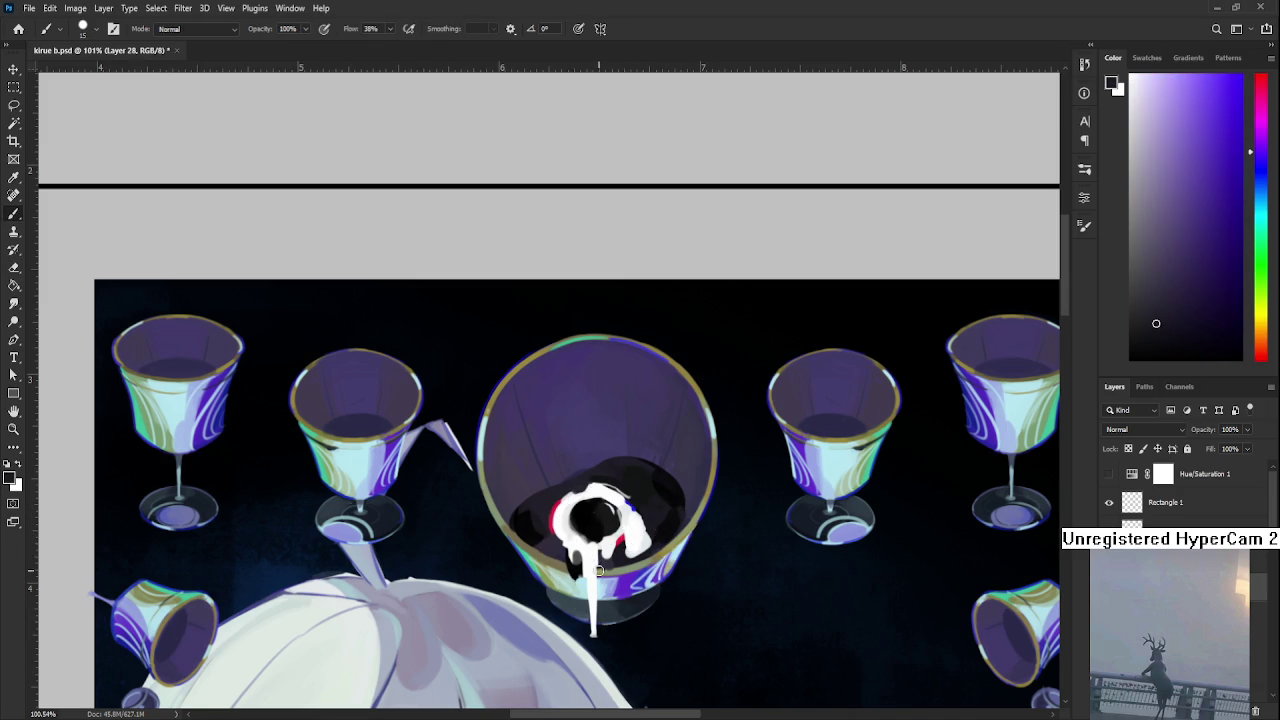
drag(597, 552, 603, 632)
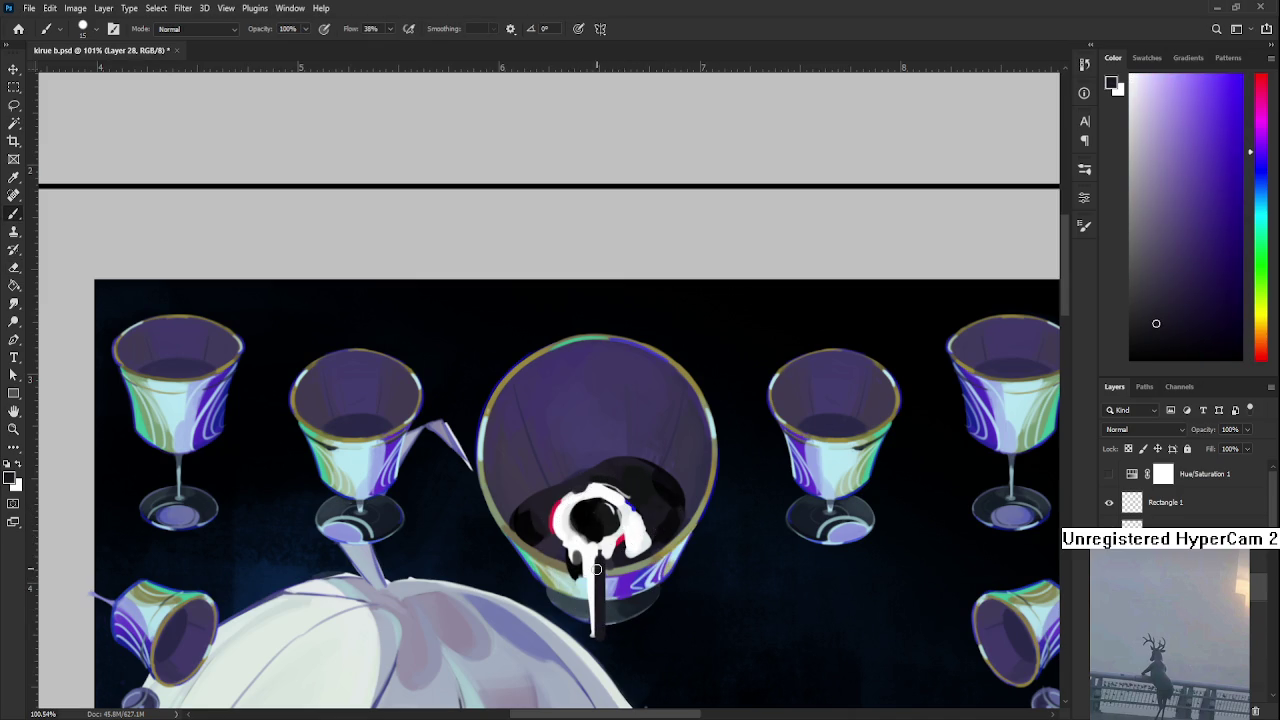
key(e)
drag(604, 602, 600, 650)
Repaint white onto the drip, then sample red and white from the eye's edge
key(b)
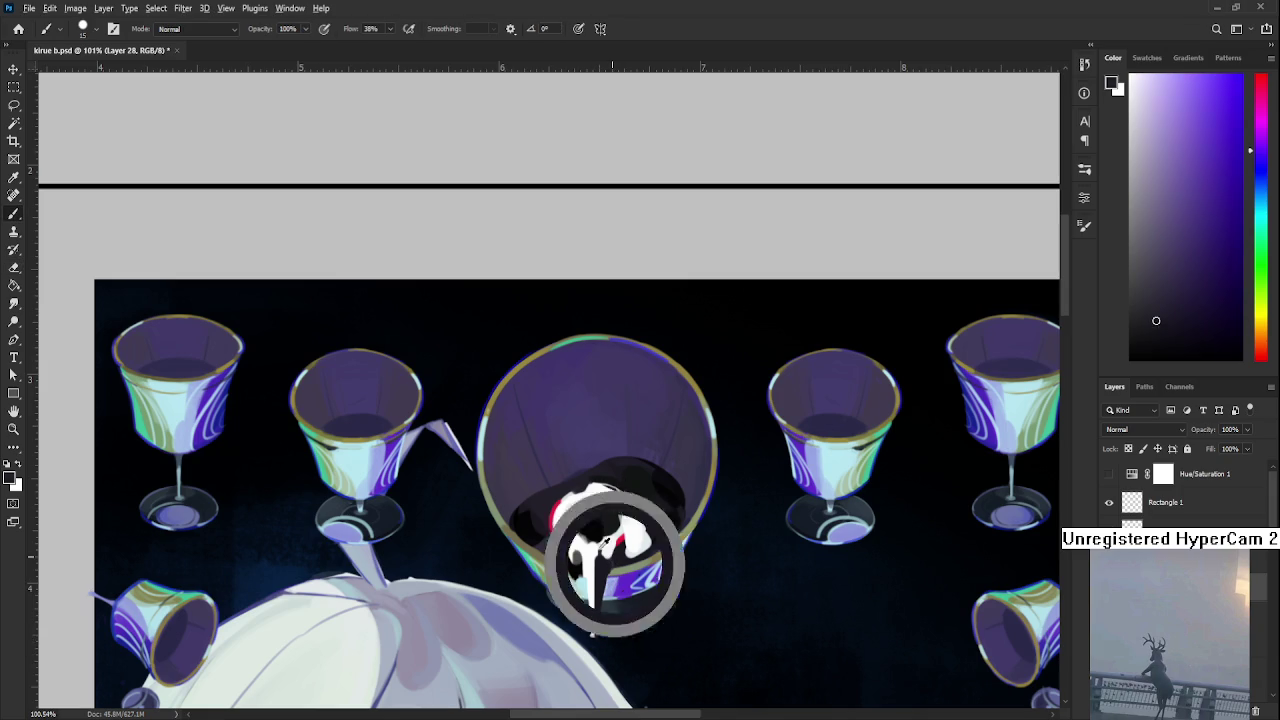
key(x)
drag(605, 550, 606, 590)
key(e)
key(b)
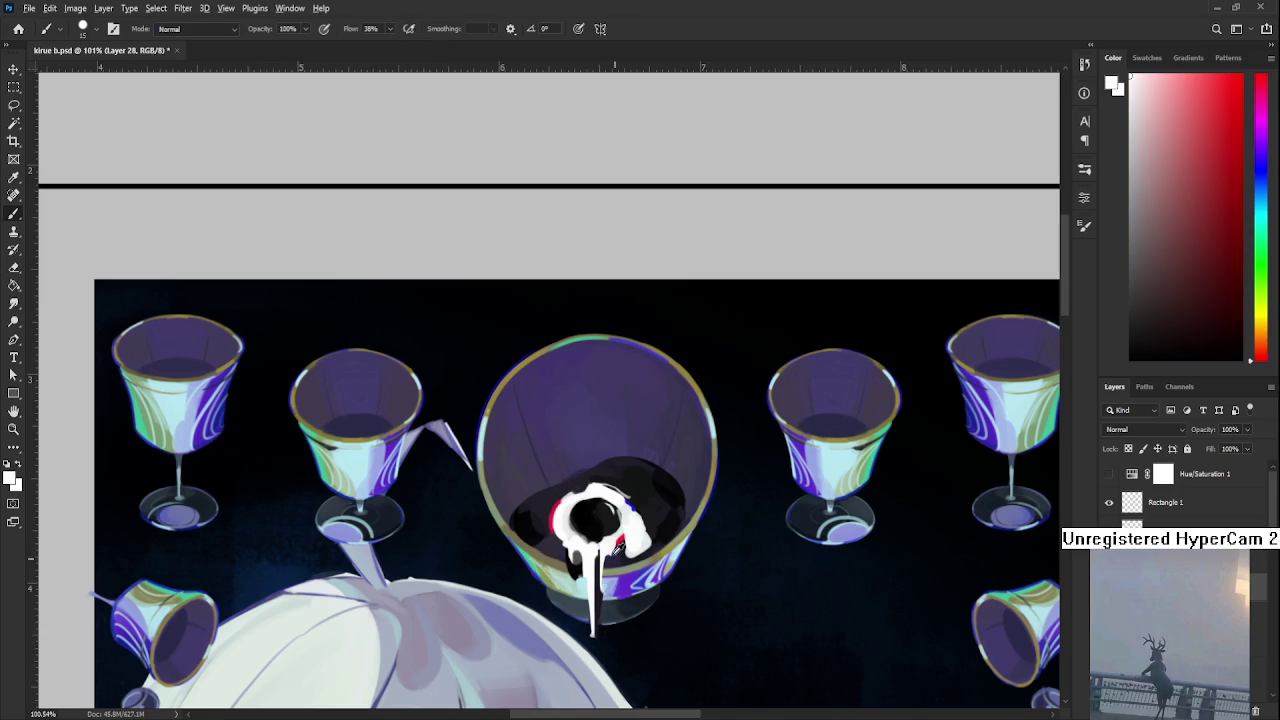
alt+click(618, 545)
alt+click(618, 537)
drag(618, 537, 632, 558)
Fit the artwork to check it, then pick a brighter purple in the Color panel
scroll(662, 508, down, 1)
scroll(662, 508, down, 3)
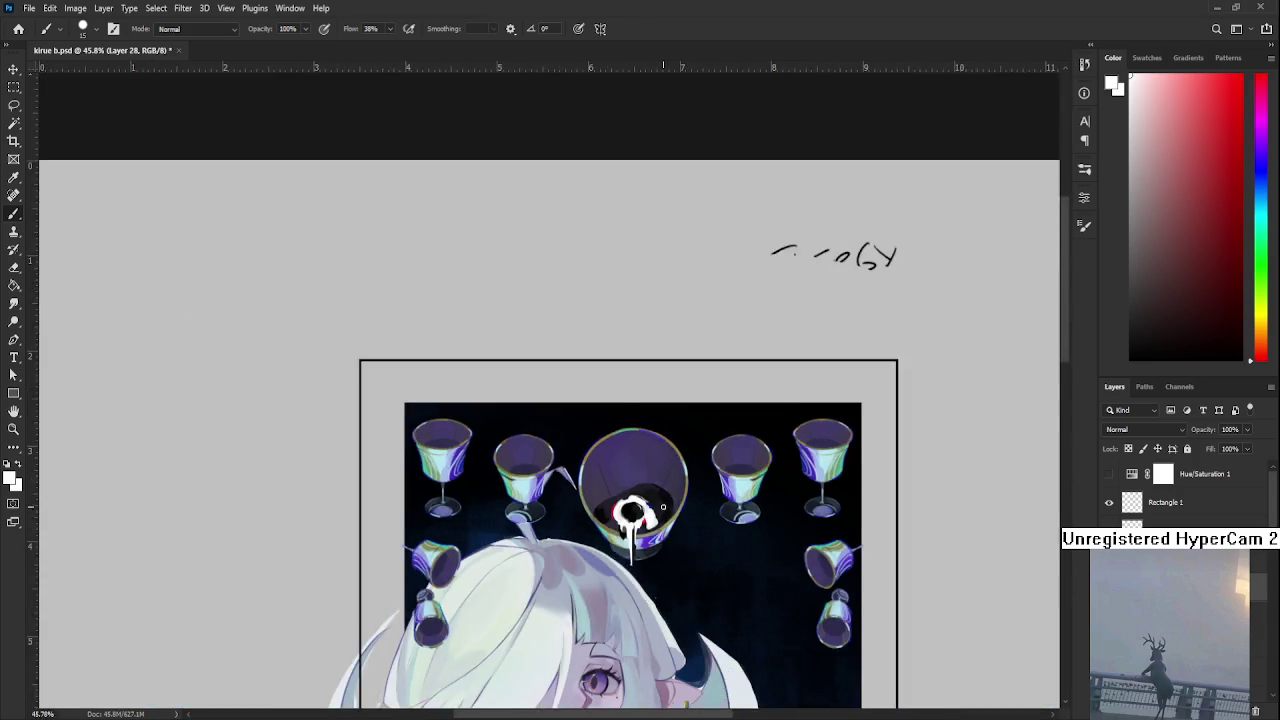
scroll(660, 508, down, 1)
scroll(660, 508, down, 1)
scroll(660, 508, down, 1)
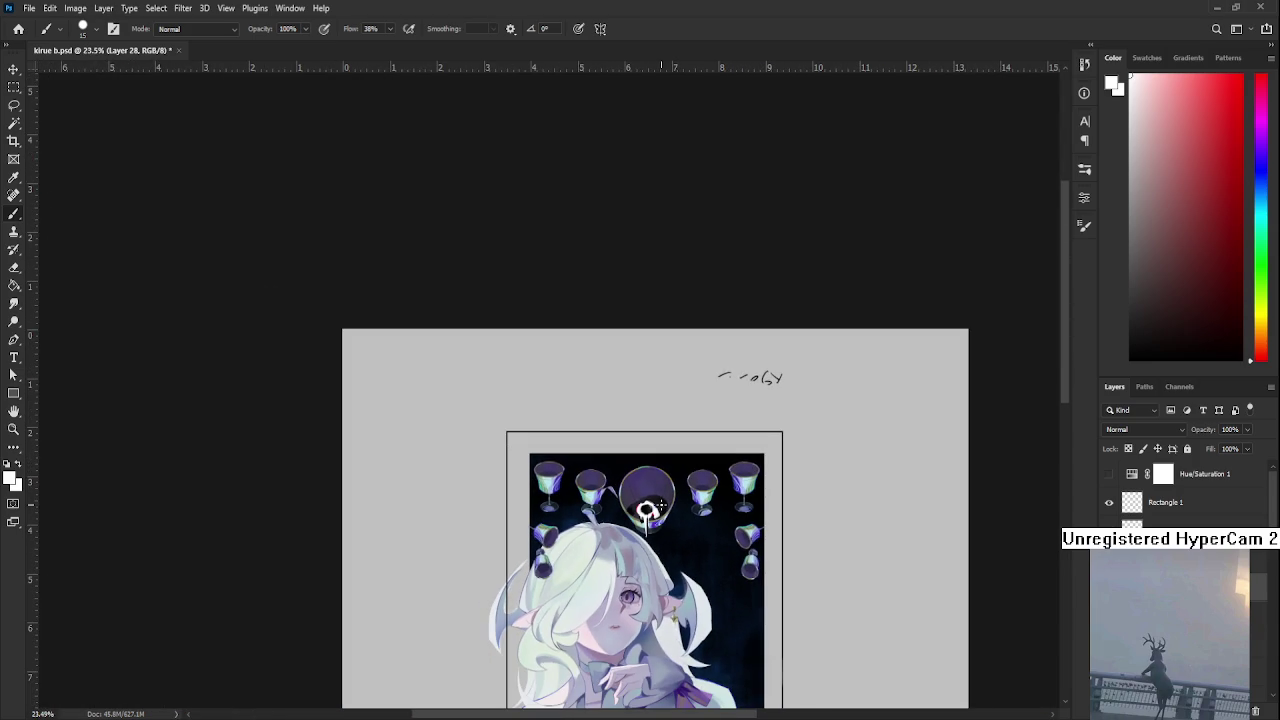
key(ctrl+0)
scroll(660, 505, down, 1)
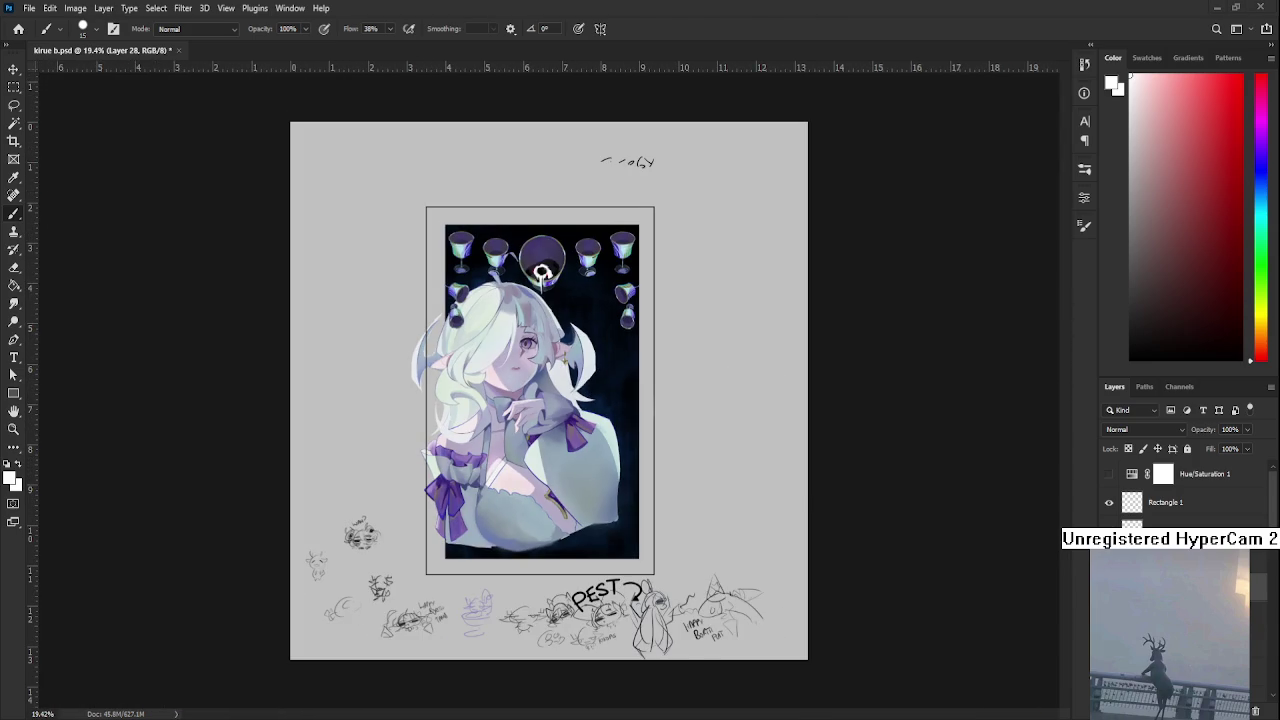
scroll(544, 262, up, 3)
scroll(544, 262, up, 2)
scroll(544, 262, up, 1)
alt+click(470, 590)
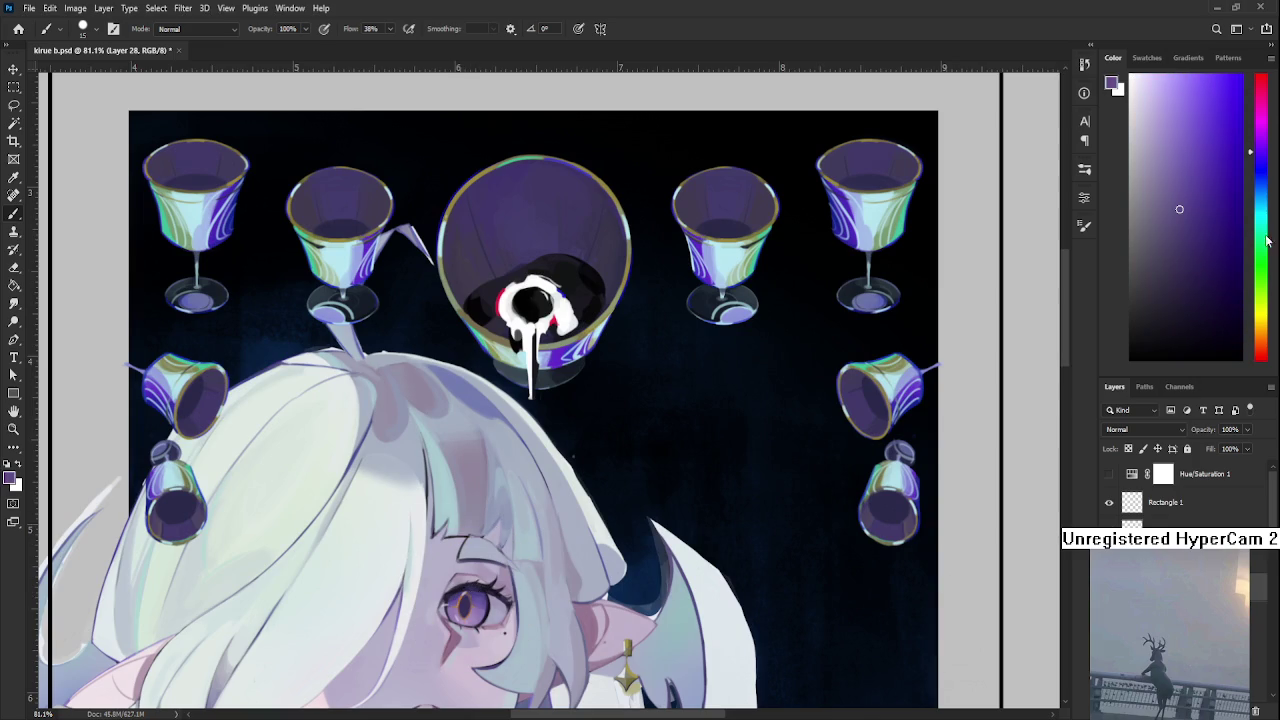
click(1207, 118)
Zoom in and brush purple across the eye's black pupil
scroll(518, 347, up, 1)
scroll(520, 345, up, 1)
scroll(531, 486, up, 1)
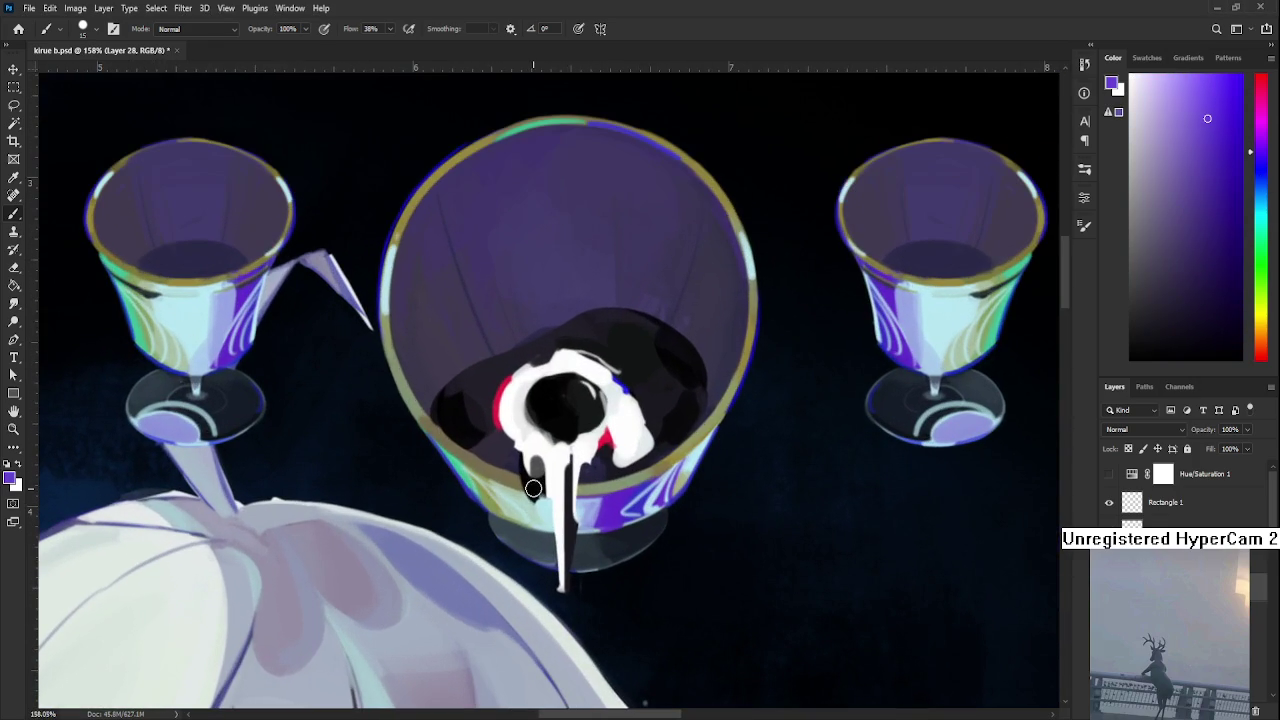
click(540, 401)
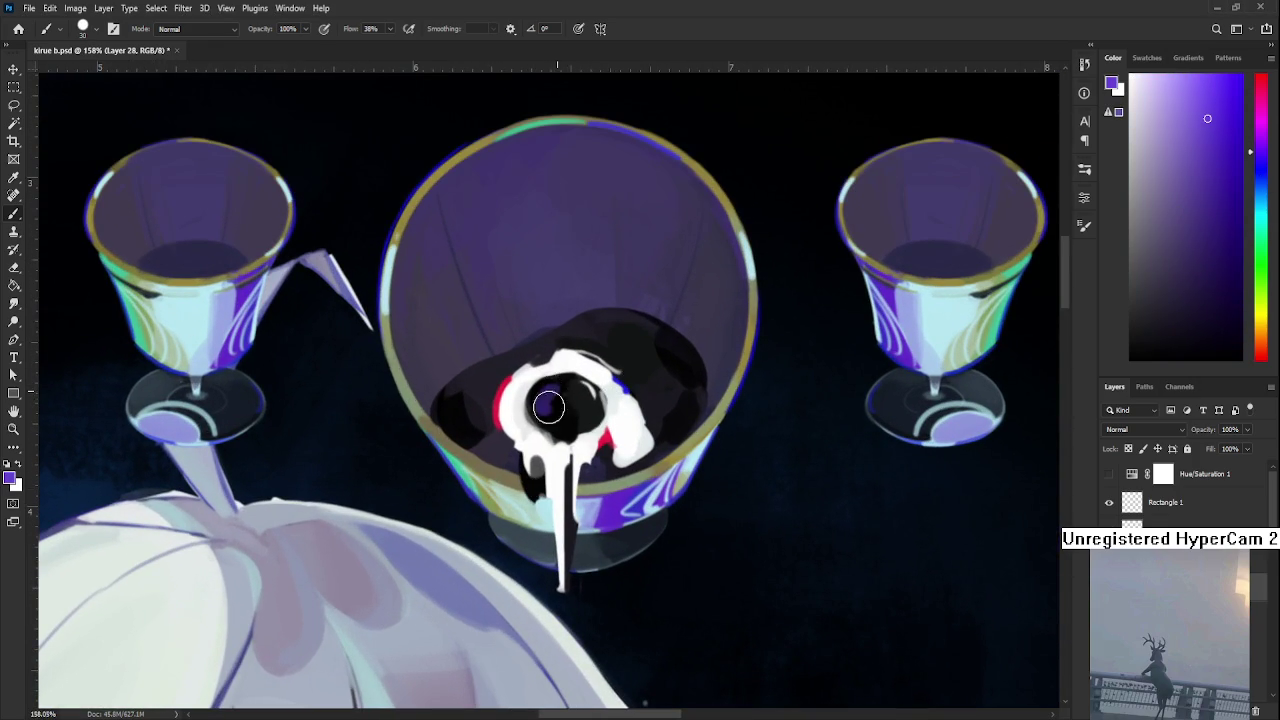
alt+click(557, 400)
drag(543, 402, 565, 382)
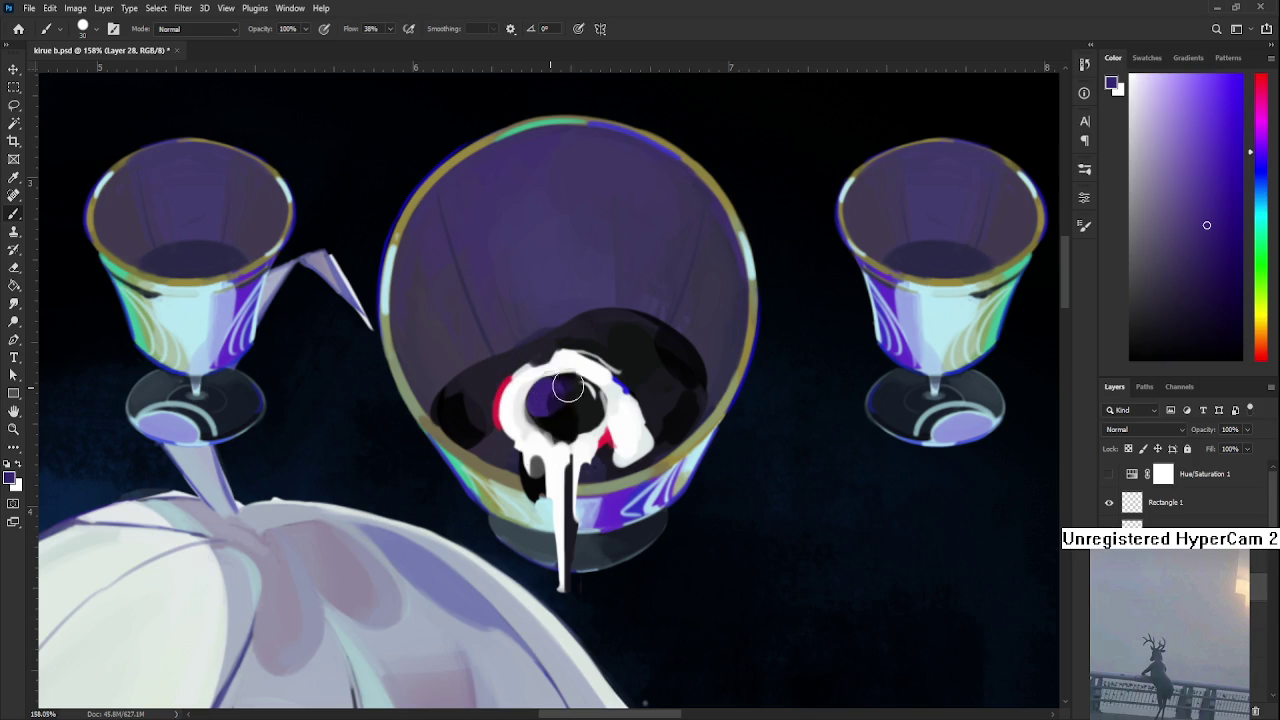
Sample dark, lighter and near-black purples from in and around the pupil
alt+click(567, 398)
alt+click(555, 388)
alt+click(576, 418)
alt+click(563, 408)
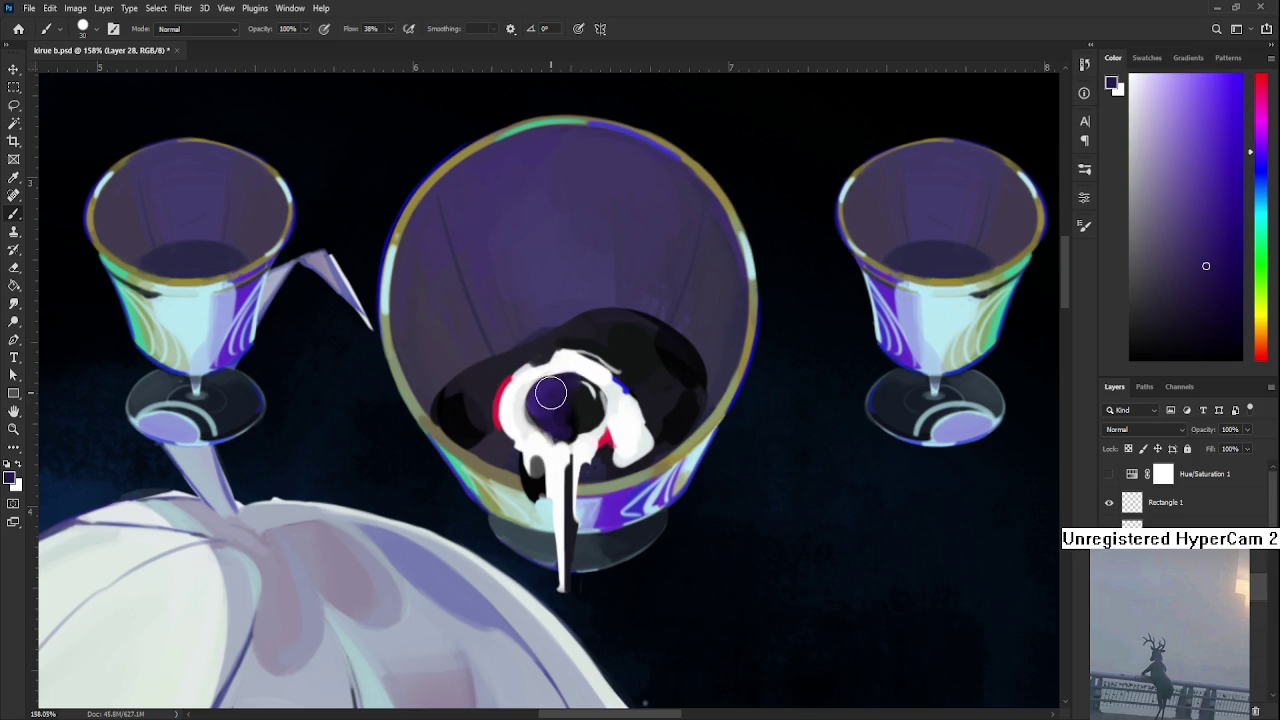
alt+click(563, 418)
alt+click(576, 398)
alt+click(570, 386)
alt+click(578, 390)
alt+click(552, 391)
alt+click(585, 401)
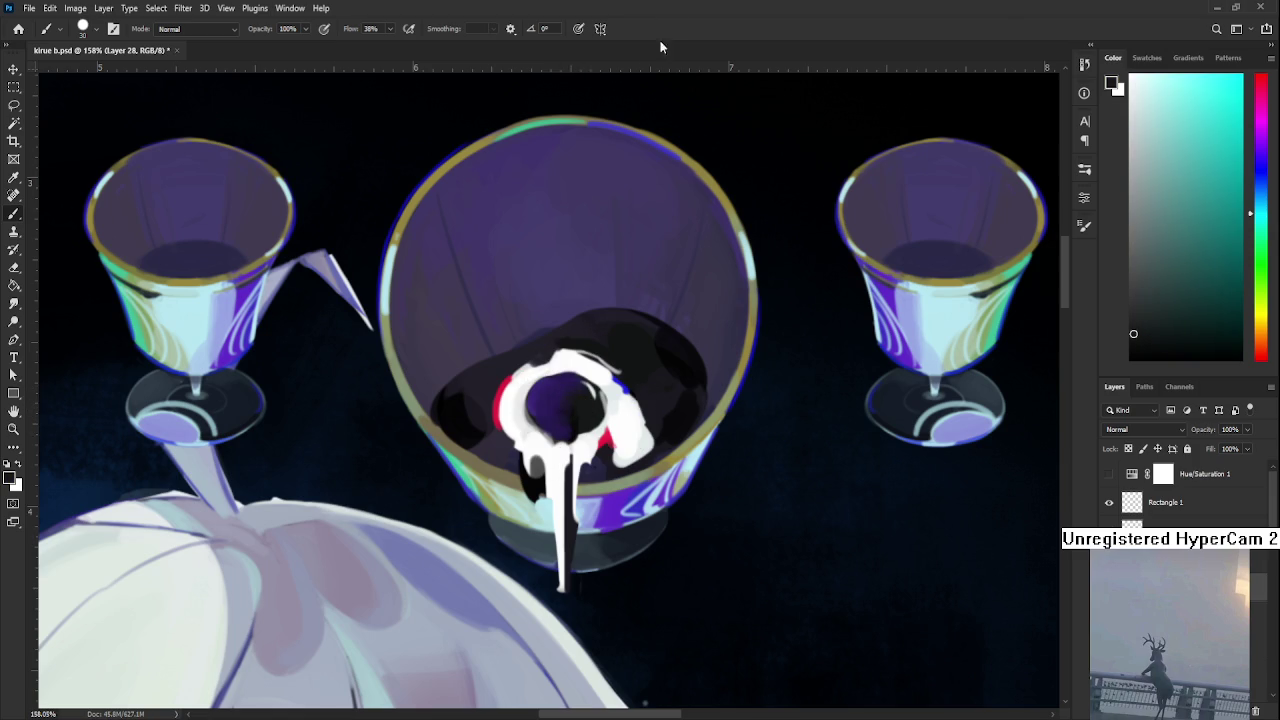
scroll(614, 455, down, 3)
scroll(617, 455, down, 3)
scroll(618, 440, up, 1)
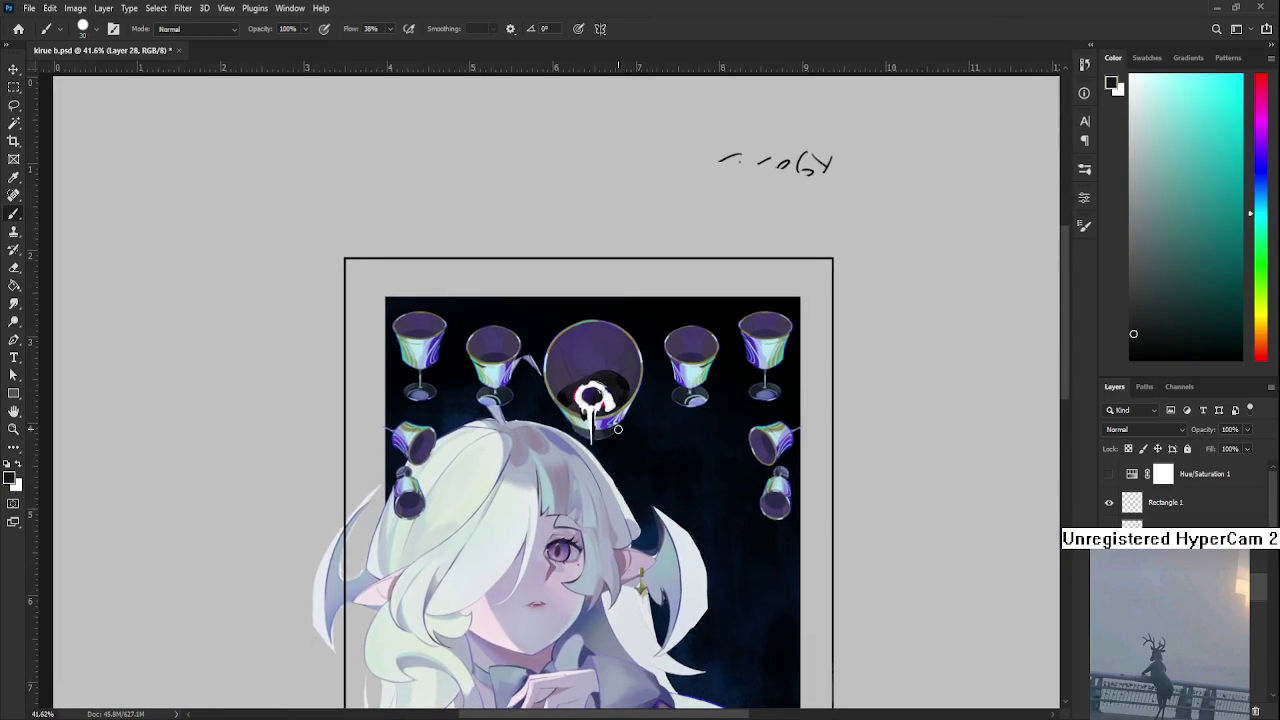
scroll(618, 430, down, 1)
scroll(617, 428, down, 1)
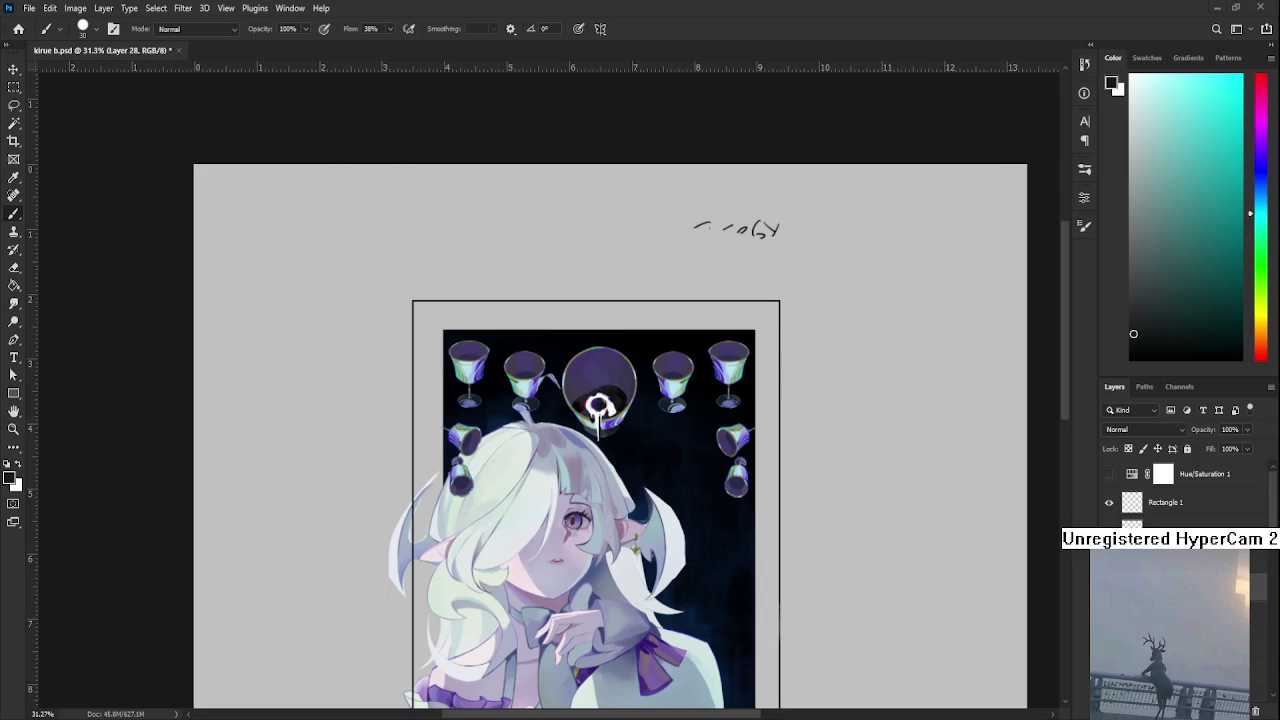
scroll(599, 405, up, 2)
scroll(610, 395, up, 2)
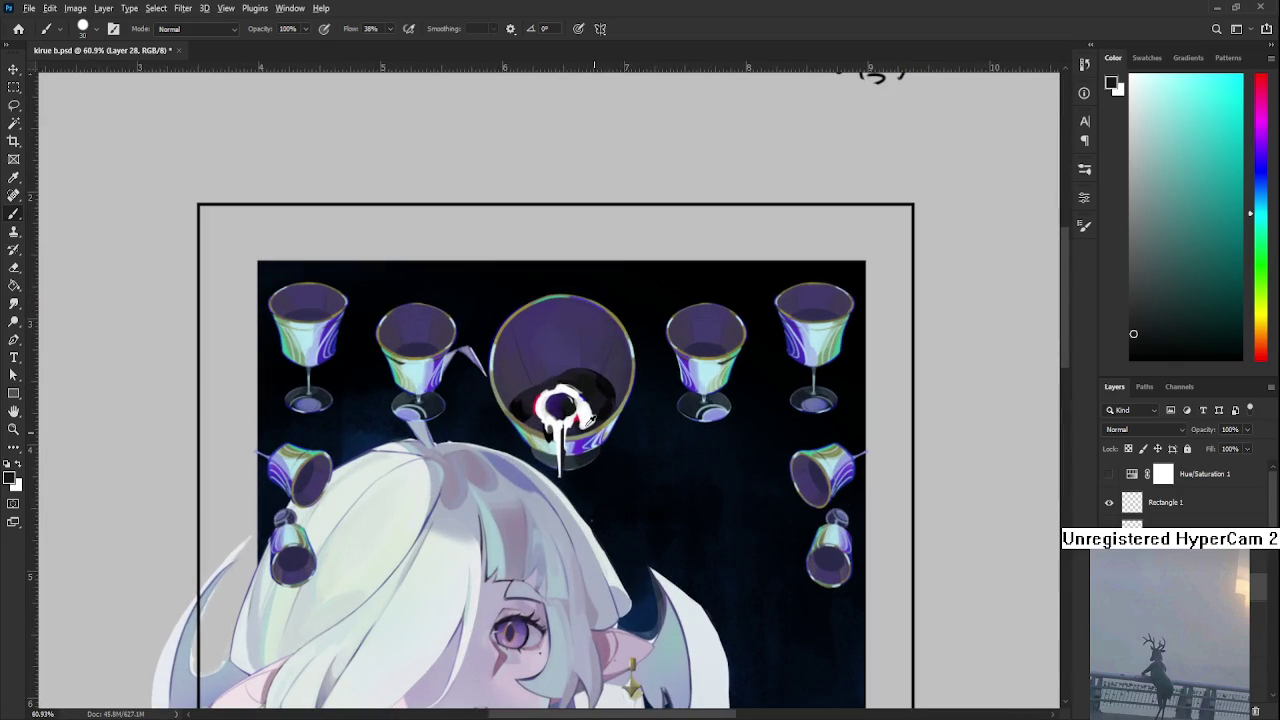
Draw a thin size-9 white drip from the eye down into the girl's hair
alt+click(572, 410)
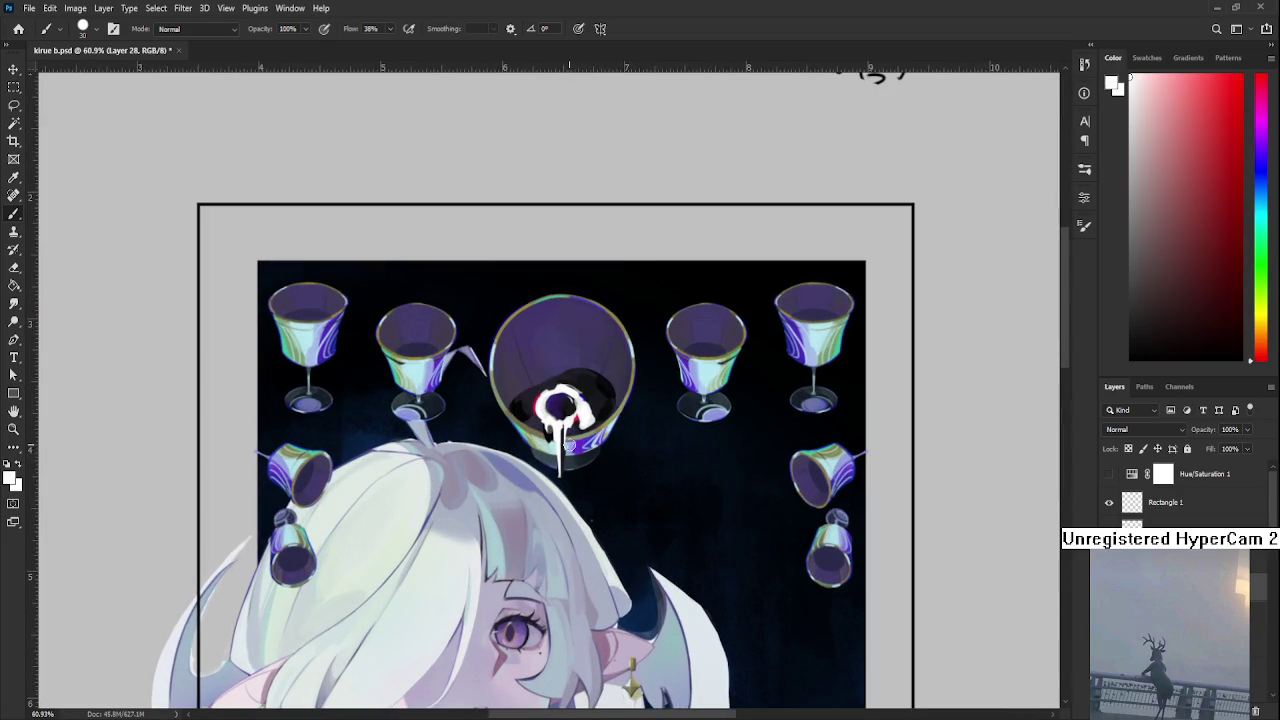
mouse_move(566, 436)
mouse_down()
mouse_move(568, 486)
mouse_move(566, 428)
mouse_up()
key(ctrl+z)
alt+click(560, 423)
alt+click(555, 420)
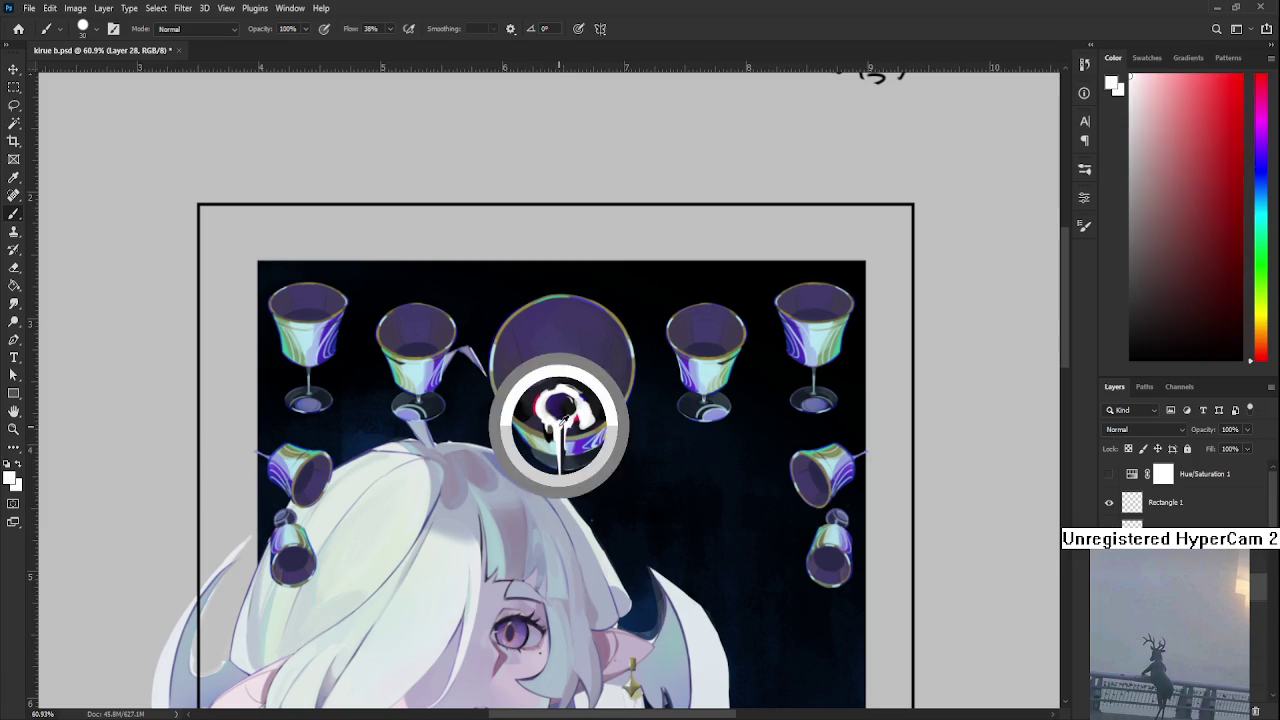
key(bracketleft)
key(bracketleft)
key(bracketleft)
drag(568, 448, 568, 532)
key(ctrl+z)
drag(565, 448, 567, 549)
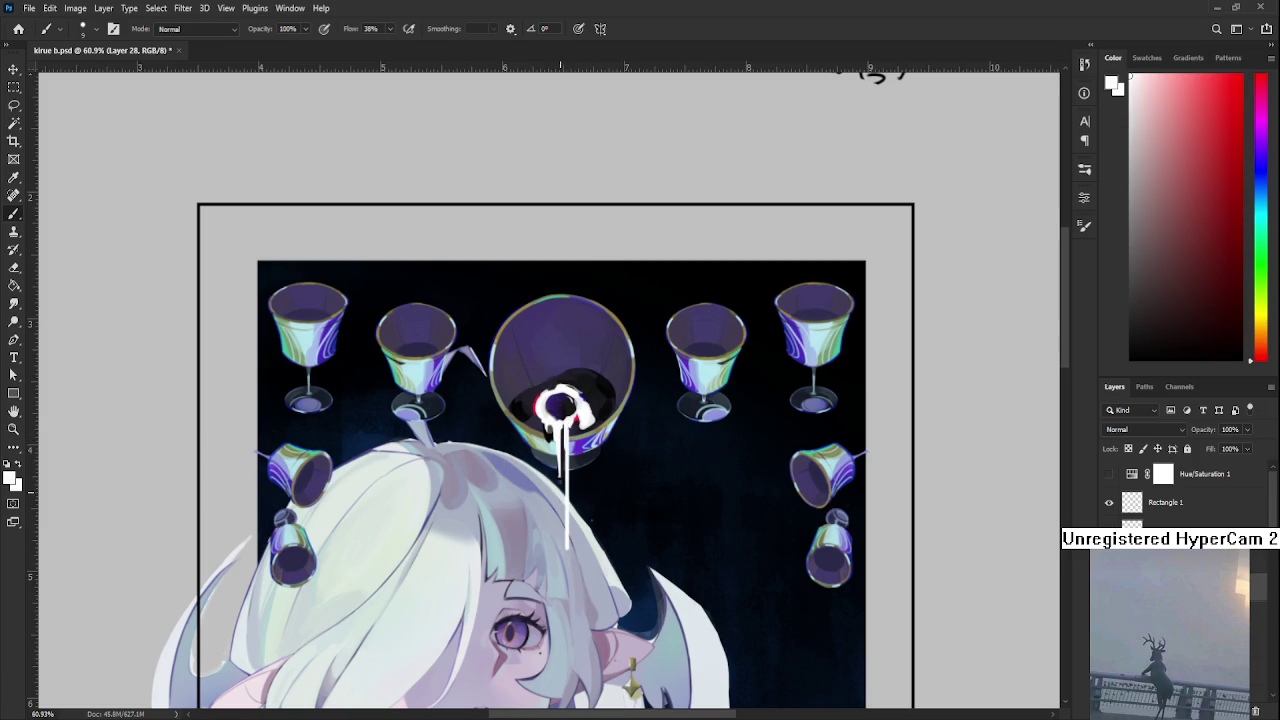
key(e)
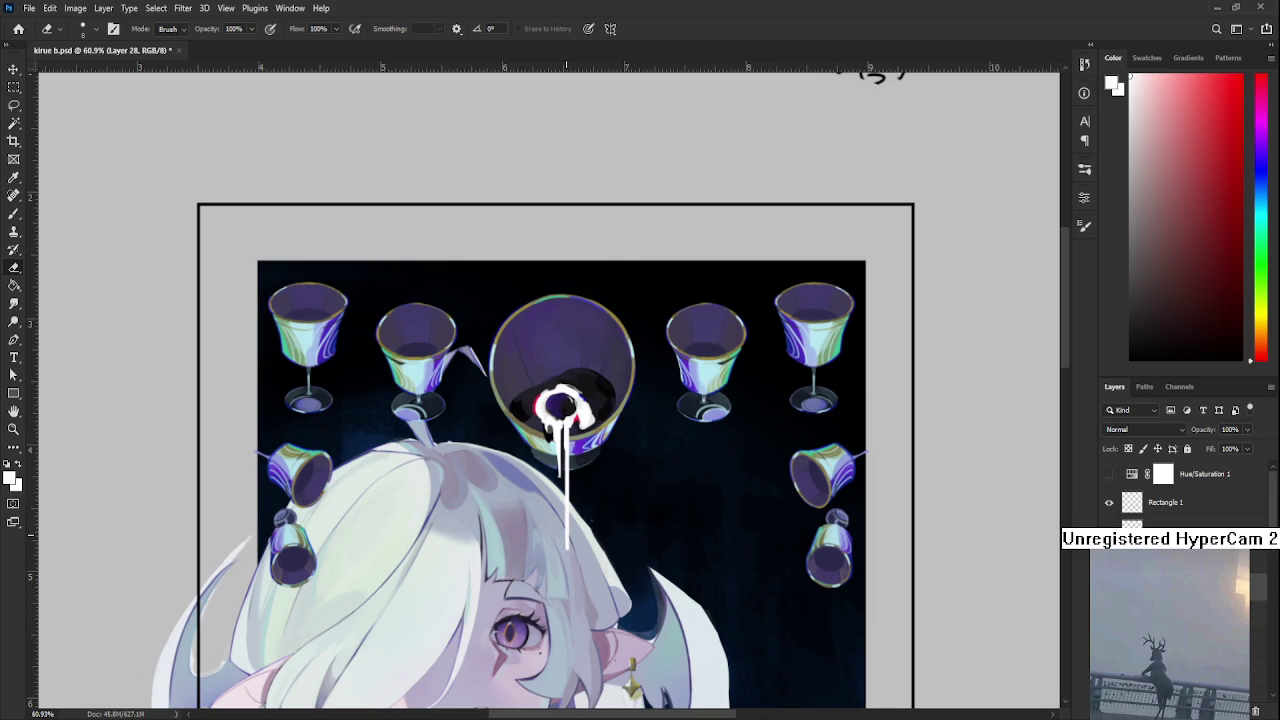
scroll(575, 520, down, 5)
Zoom in on the goblet's eye and paint purple into more of the white ring
scroll(590, 500, down, 1)
scroll(614, 445, down, 2)
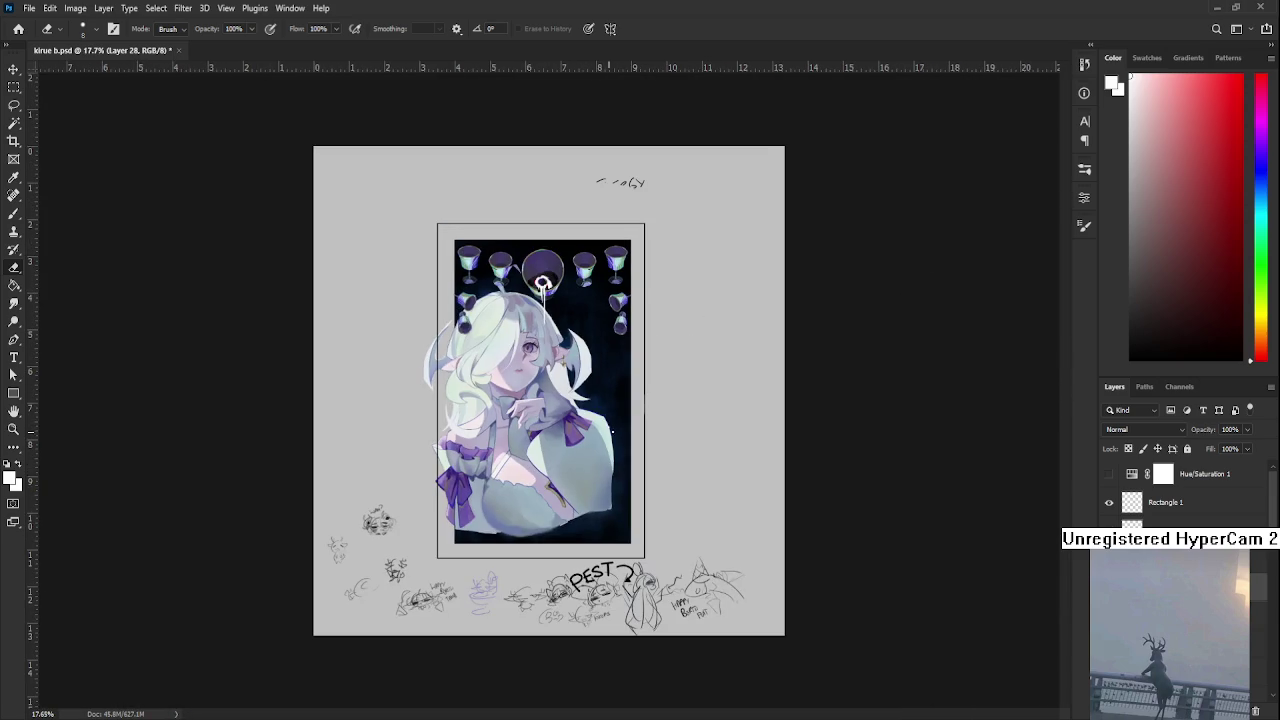
scroll(541, 283, up, 2)
scroll(545, 300, up, 3)
scroll(555, 240, up, 1)
scroll(553, 450, up, 2)
scroll(548, 537, up, 2)
scroll(550, 530, up, 2)
key(b)
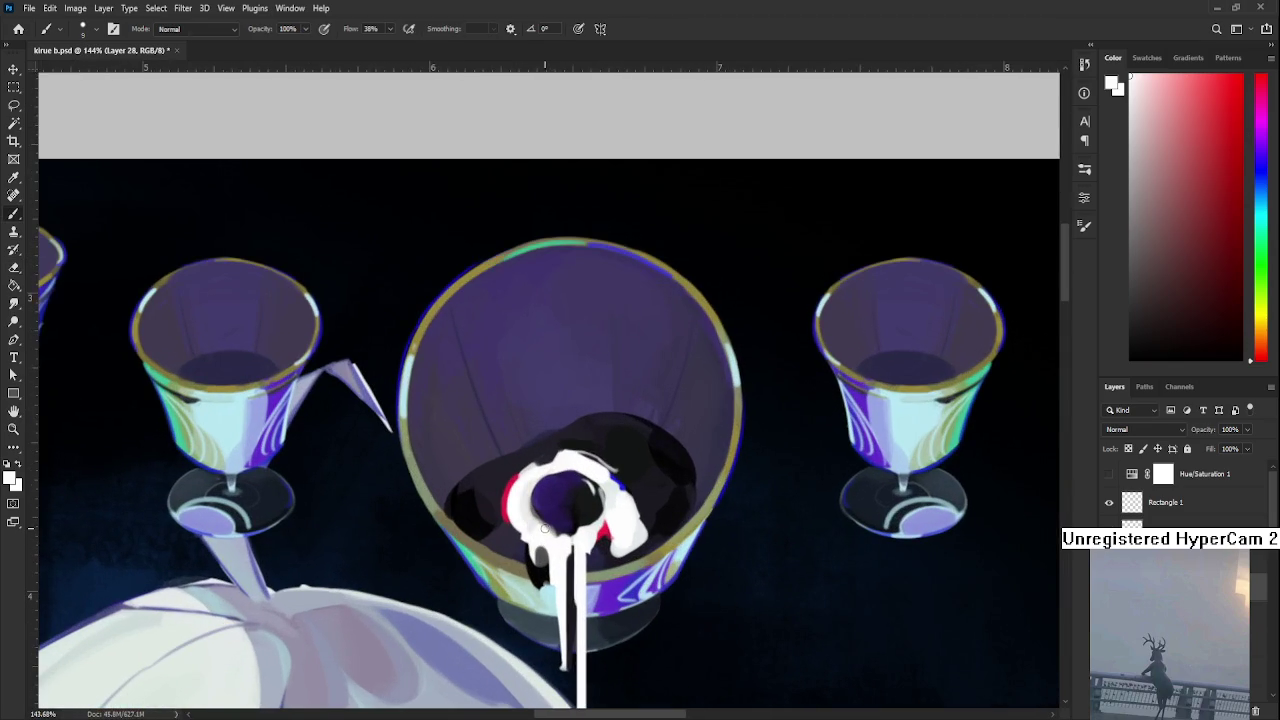
alt+click(557, 468)
click(565, 490)
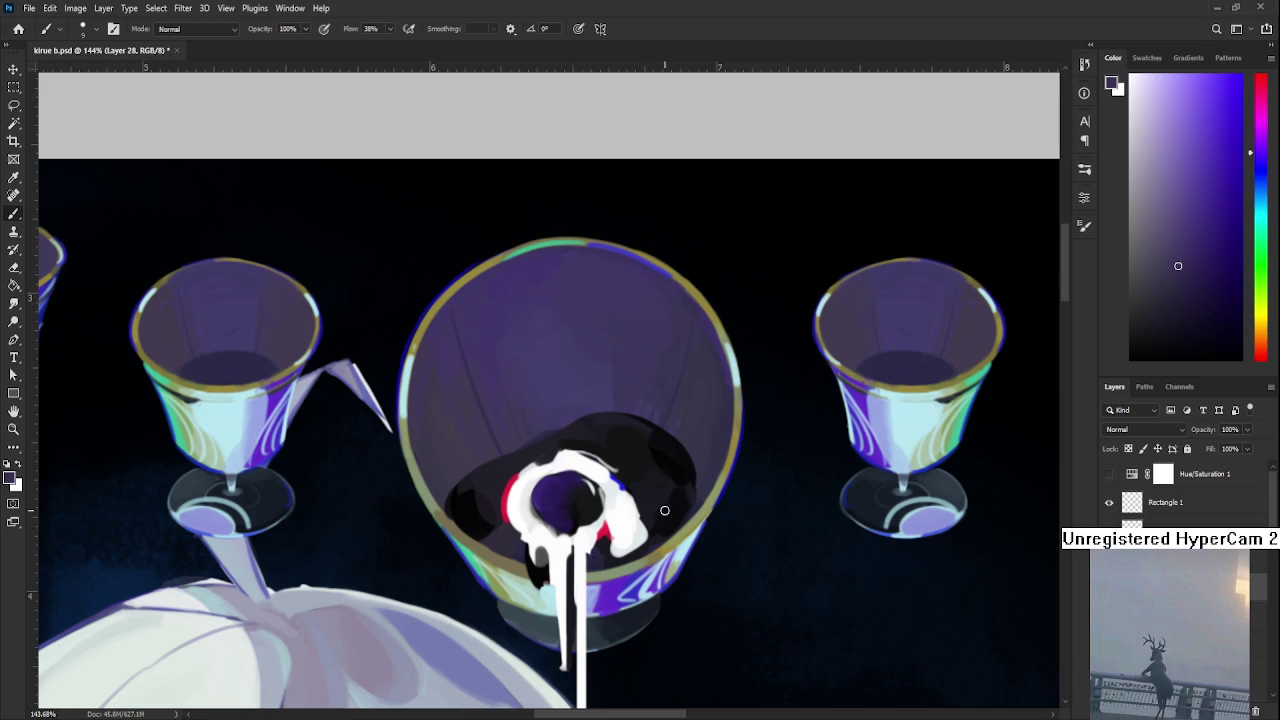
Sample white from the ring and paint a small white highlight in the pupil
scroll(670, 518, up, 2)
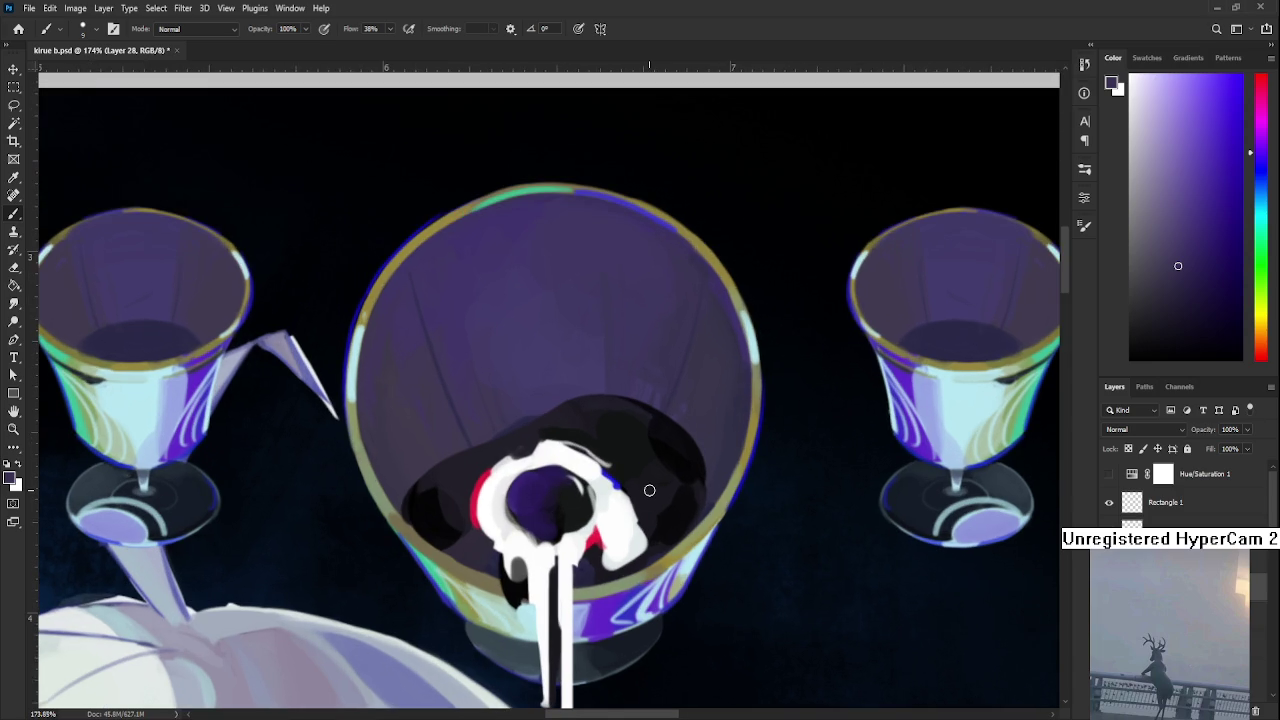
alt+click(597, 484)
alt+click(590, 468)
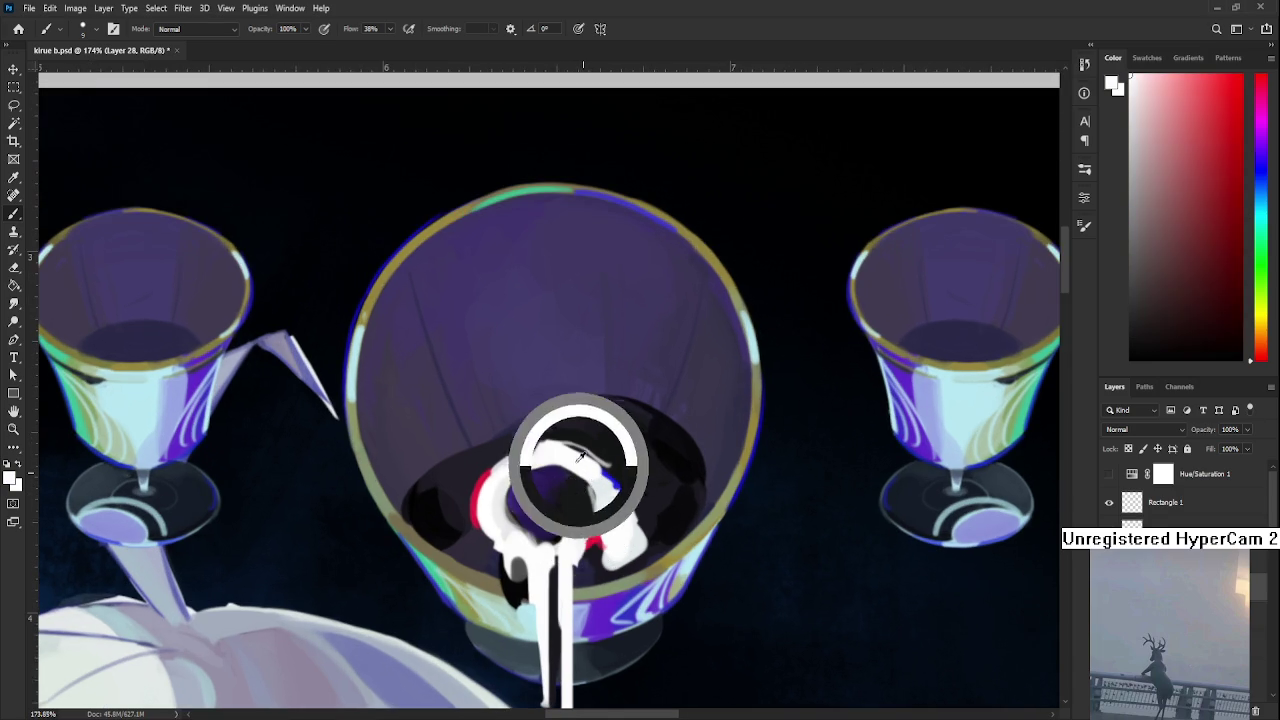
drag(529, 474, 530, 516)
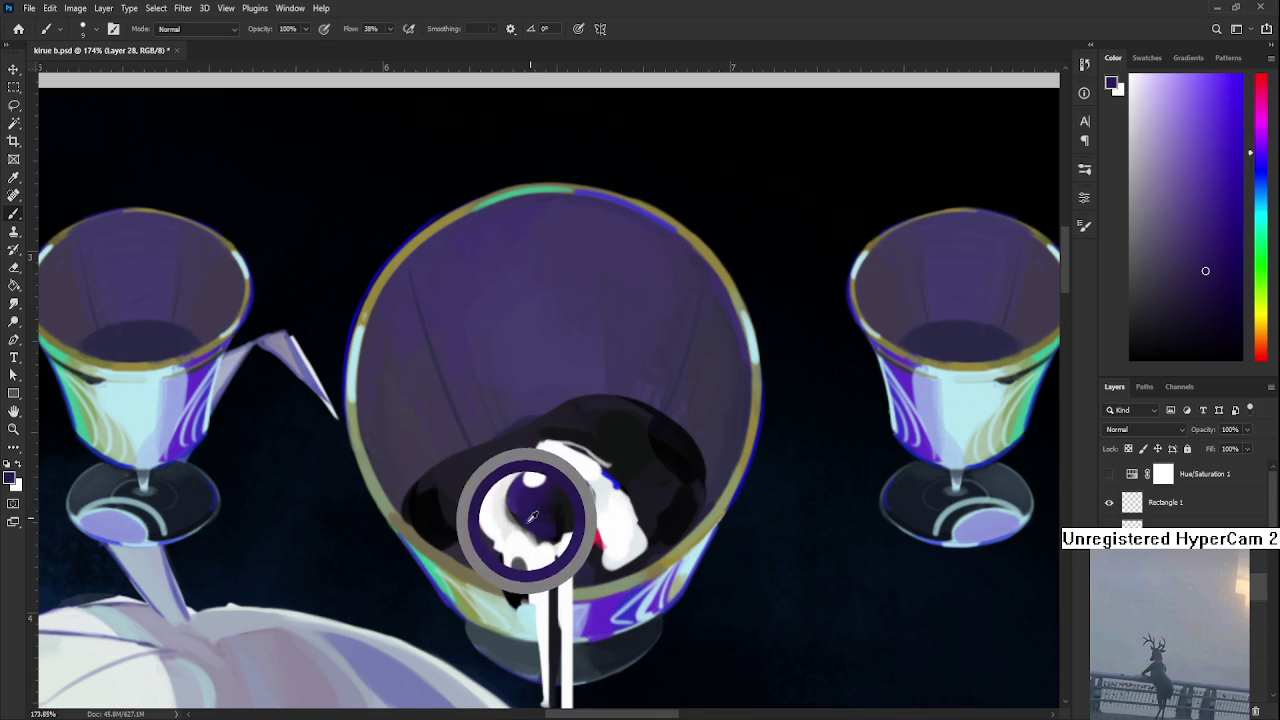
Paint white over the black curls below the eye's ring
drag(532, 516, 532, 514)
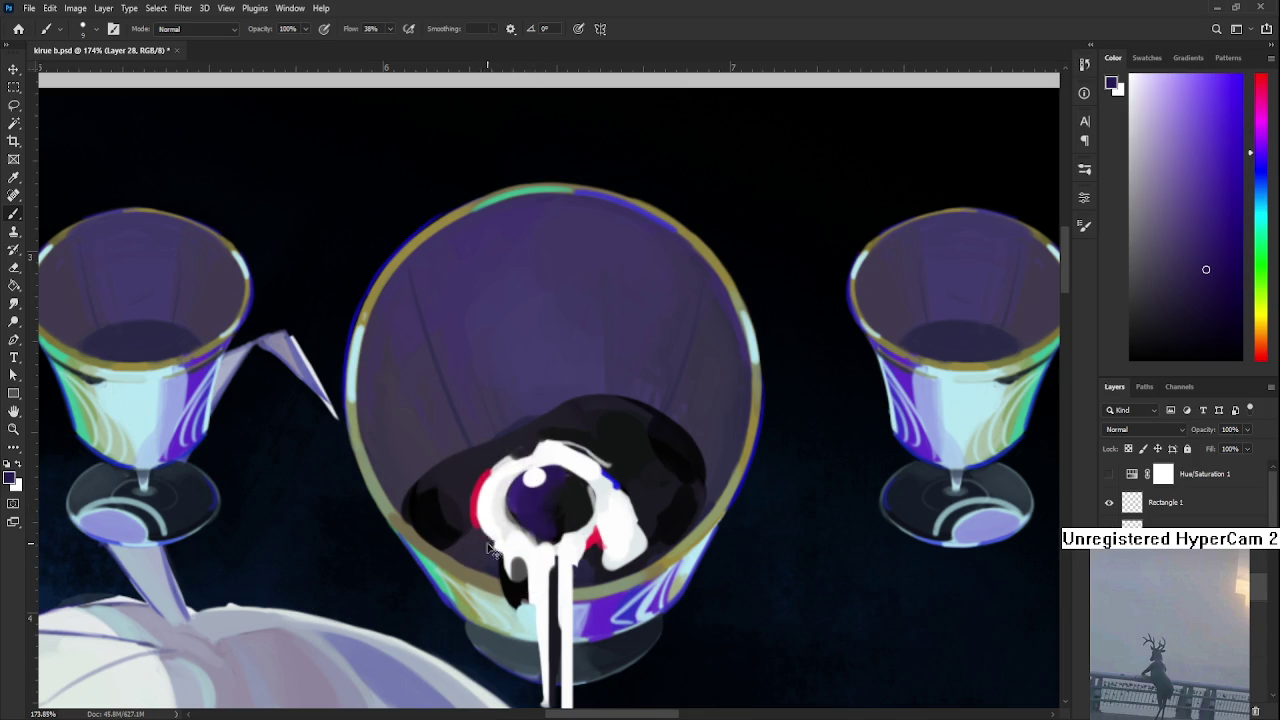
alt+click(497, 553)
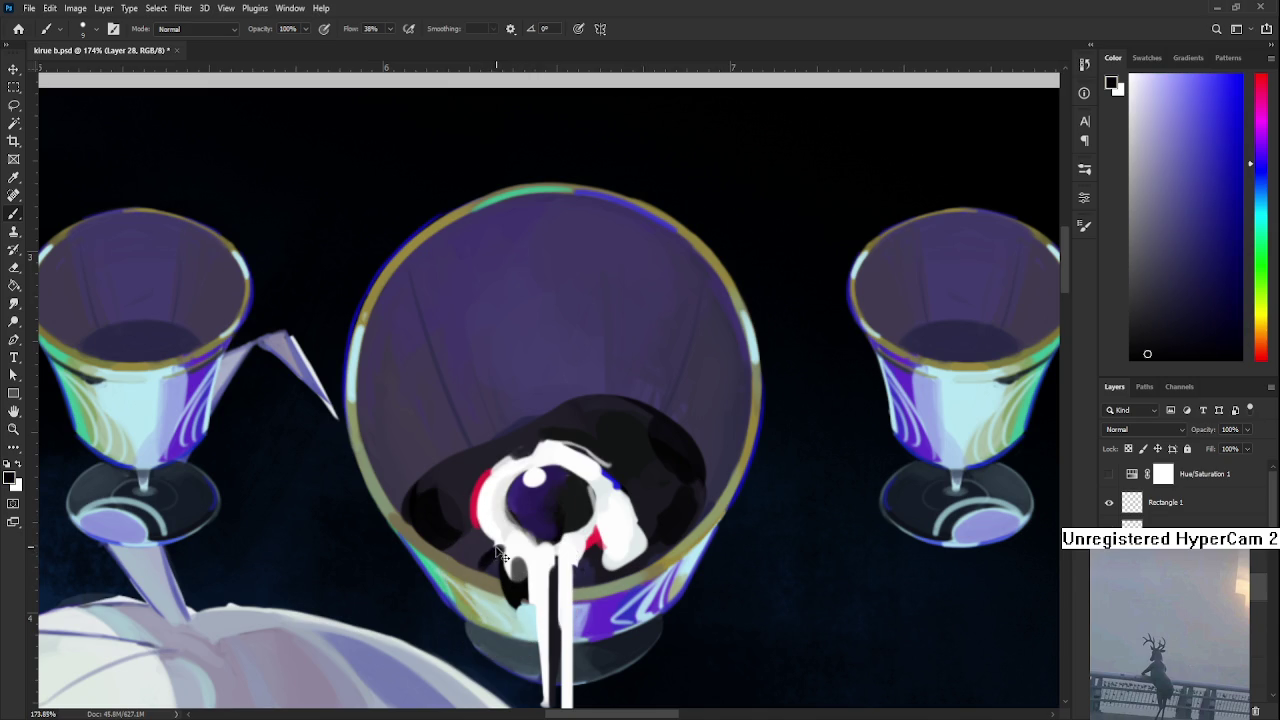
alt+click(495, 551)
alt+click(543, 514)
alt+click(536, 552)
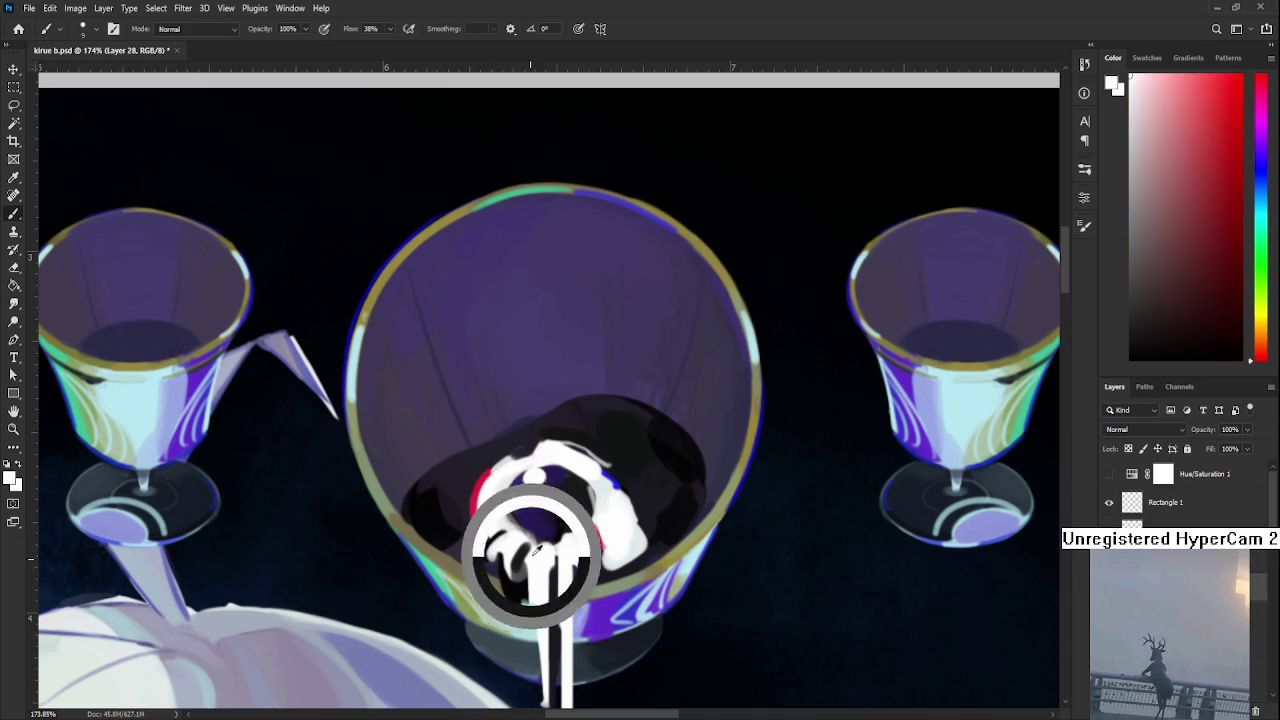
mouse_move(522, 568)
mouse_down()
mouse_move(520, 544)
mouse_move(498, 532)
mouse_up()
Dab white onto the eye, then paint black over the top of the white ring
alt+click(562, 484)
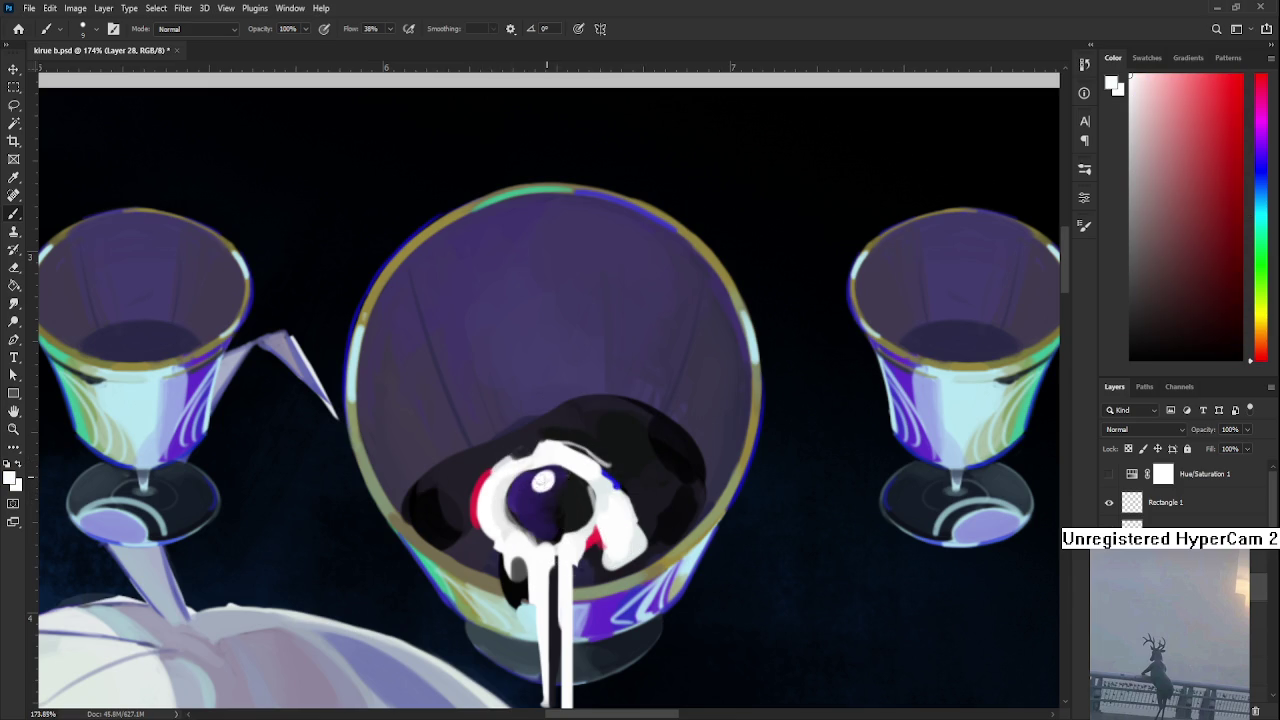
click(541, 480)
alt+click(549, 489)
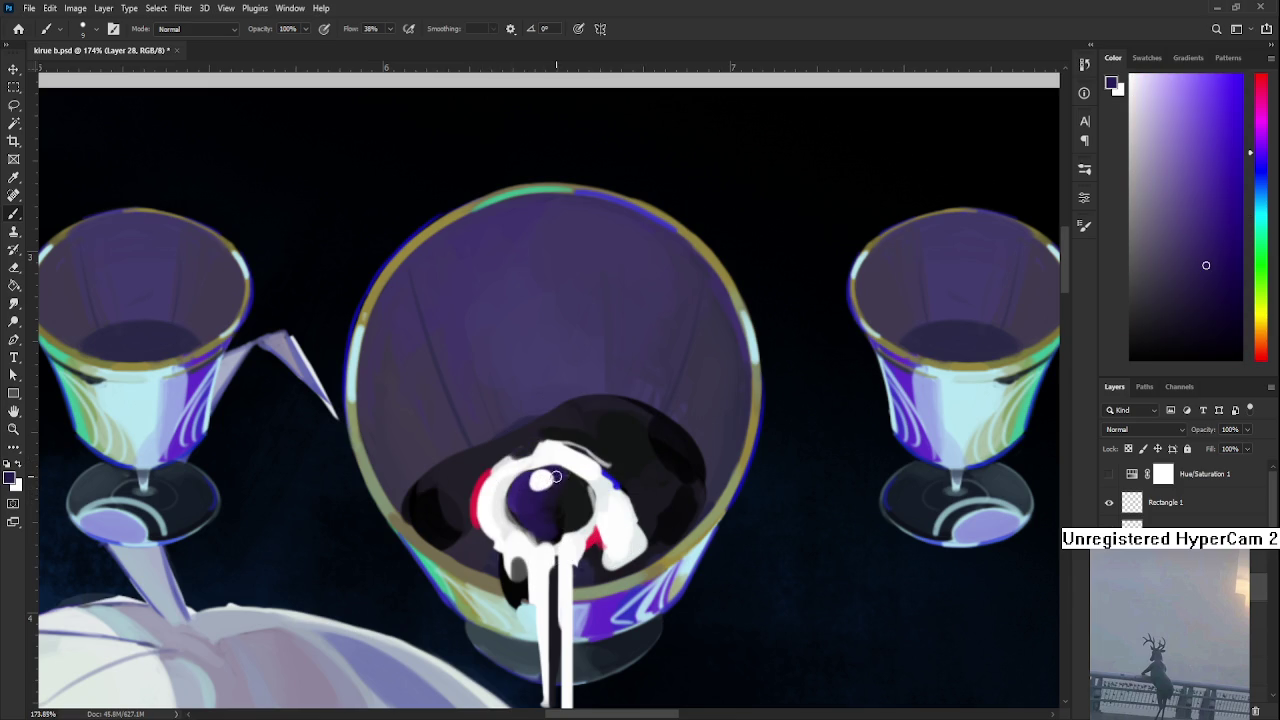
alt+click(668, 528)
mouse_move(487, 467)
mouse_down()
mouse_move(555, 425)
mouse_move(614, 432)
mouse_move(628, 459)
mouse_up()
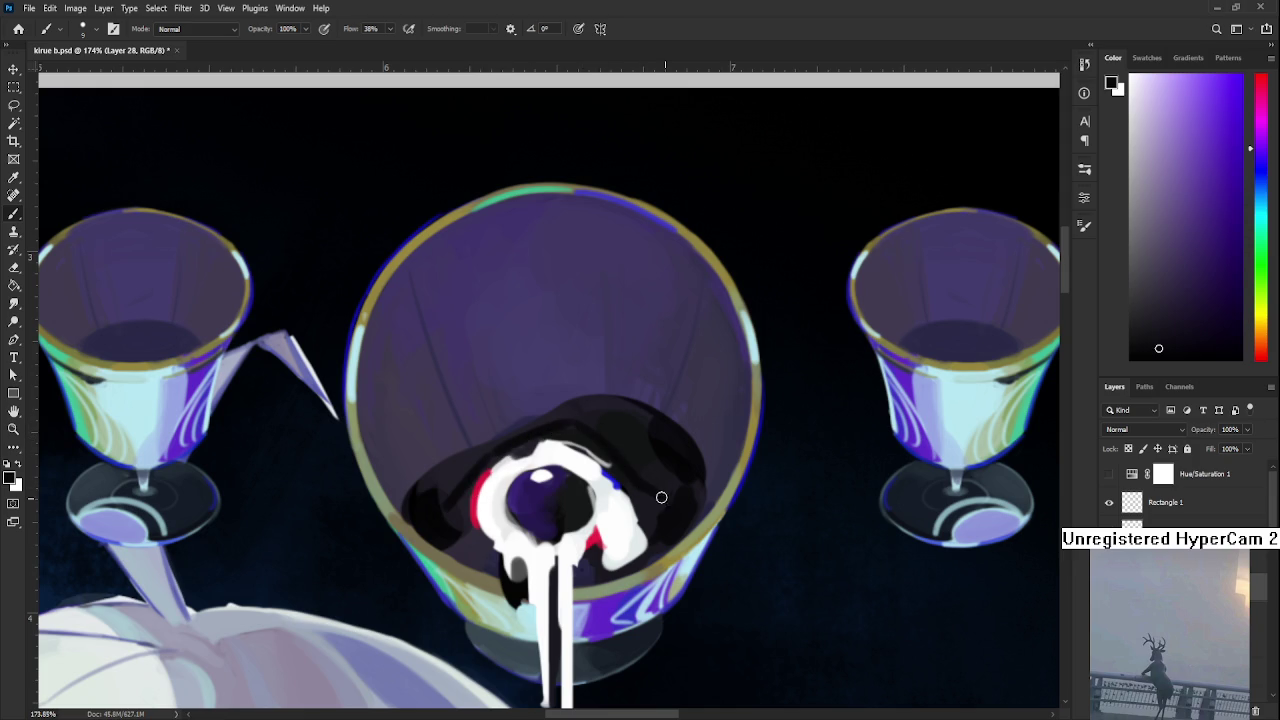
Repaint the small white highlight inside the purple pupil
drag(668, 489, 537, 479)
alt+click(557, 458)
drag(555, 491, 547, 505)
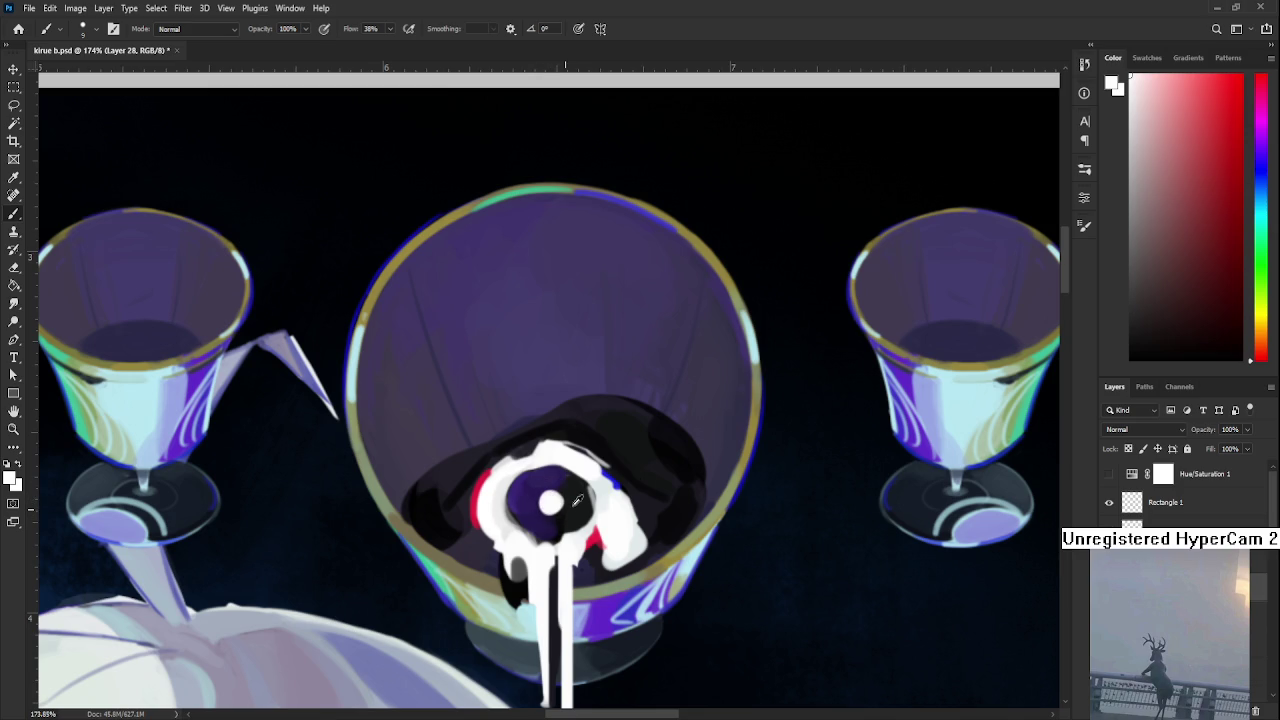
alt+click(576, 495)
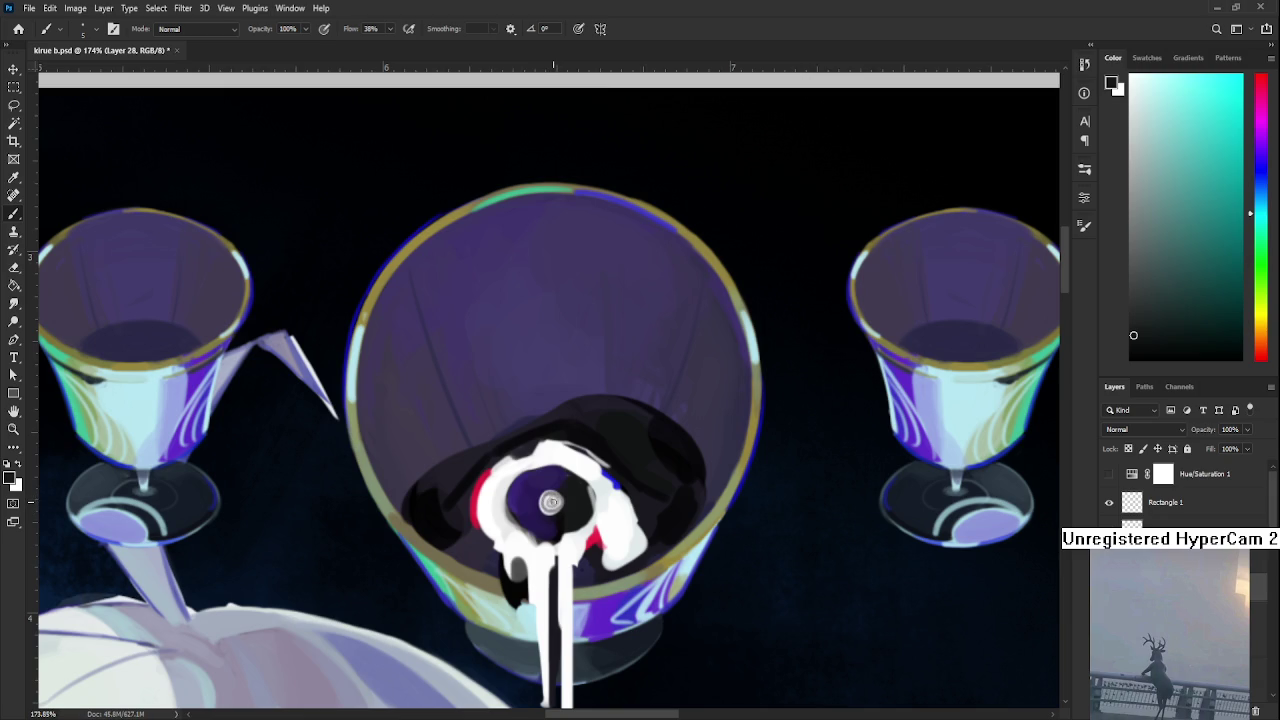
Zoom around the eye, resample its white, then take its dark purple as paint colour
scroll(599, 500, down, 3)
scroll(599, 500, down, 1)
scroll(599, 500, down, 1)
scroll(588, 530, up, 2)
scroll(570, 528, up, 3)
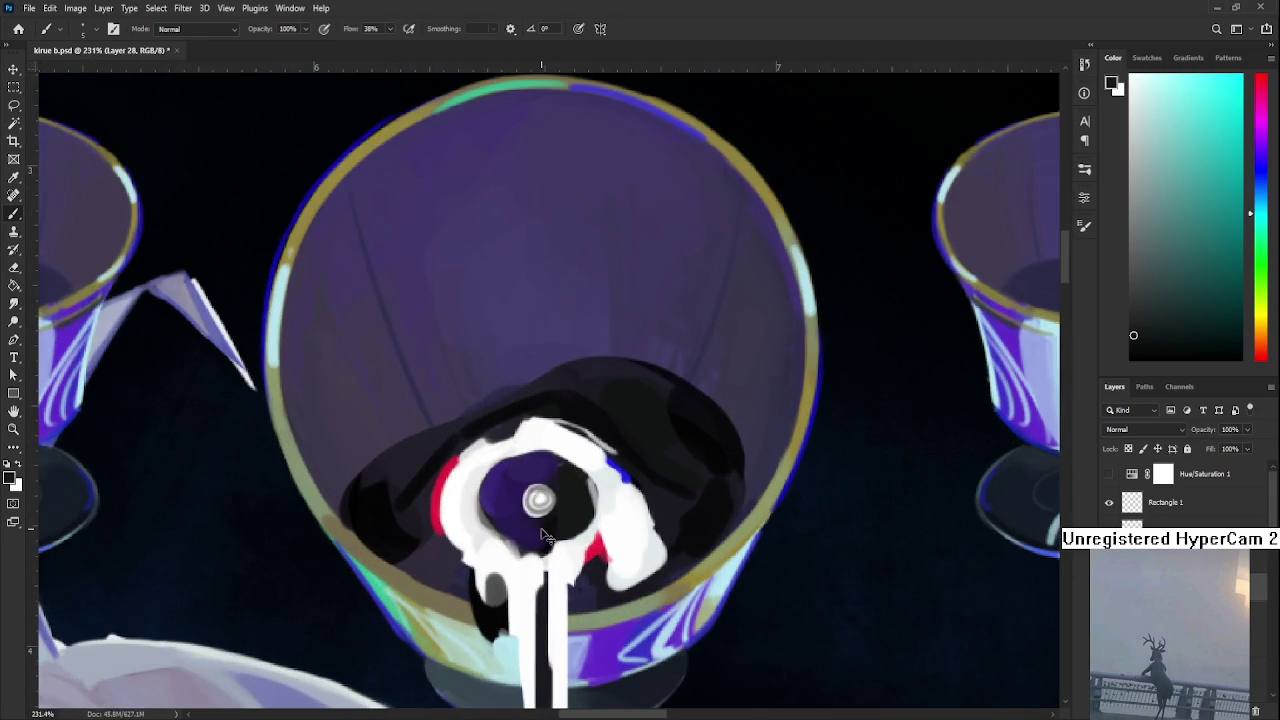
scroll(541, 533, down, 1)
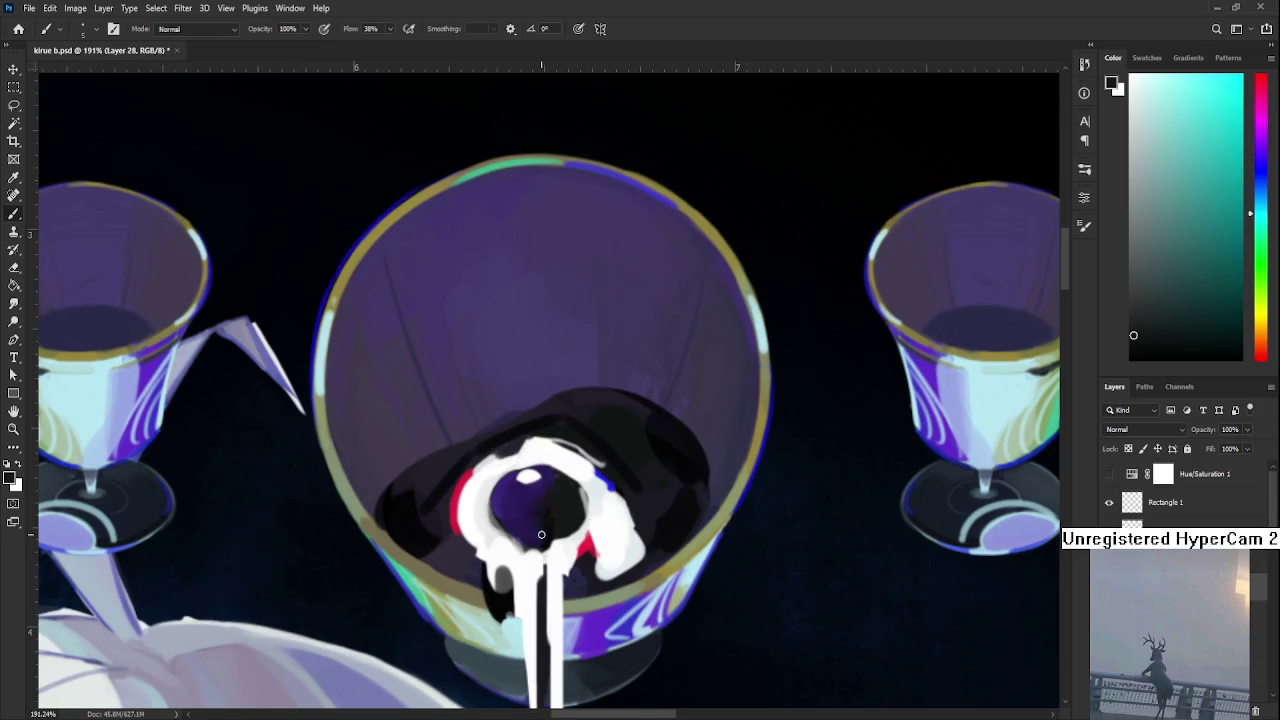
scroll(541, 534, down, 1)
alt+click(560, 477)
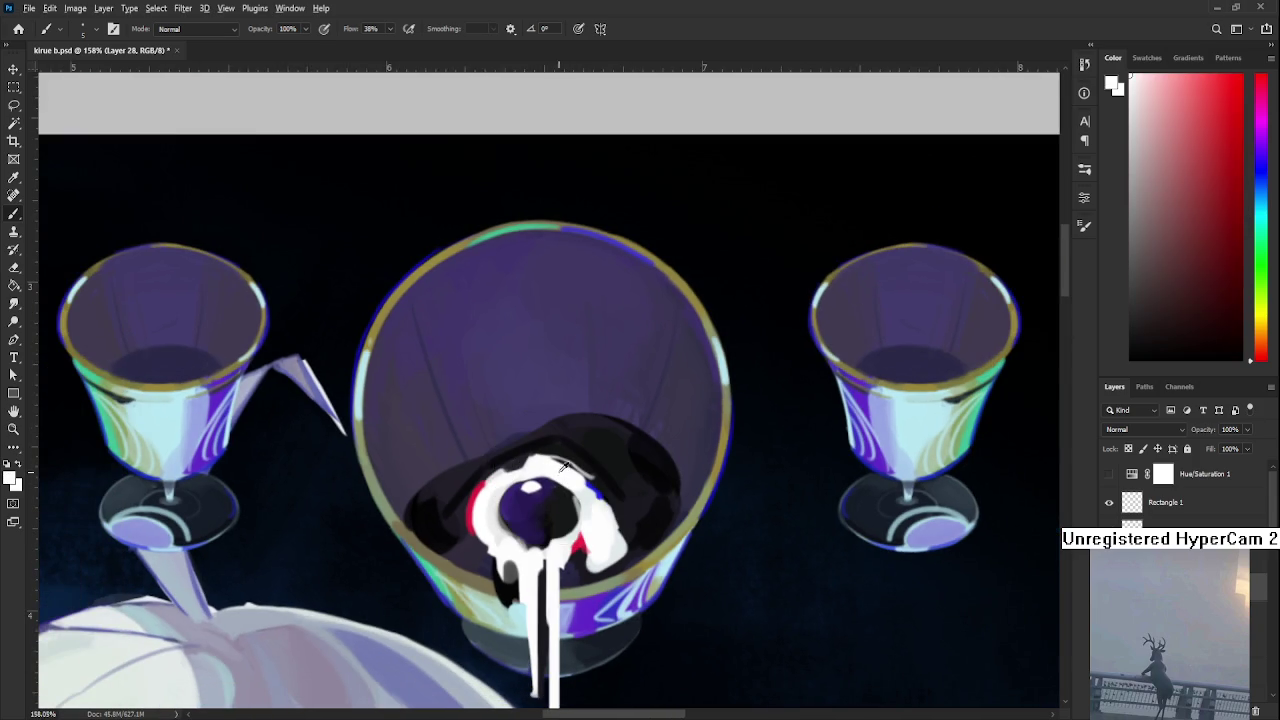
alt+click(558, 467)
alt+click(533, 485)
alt+click(544, 480)
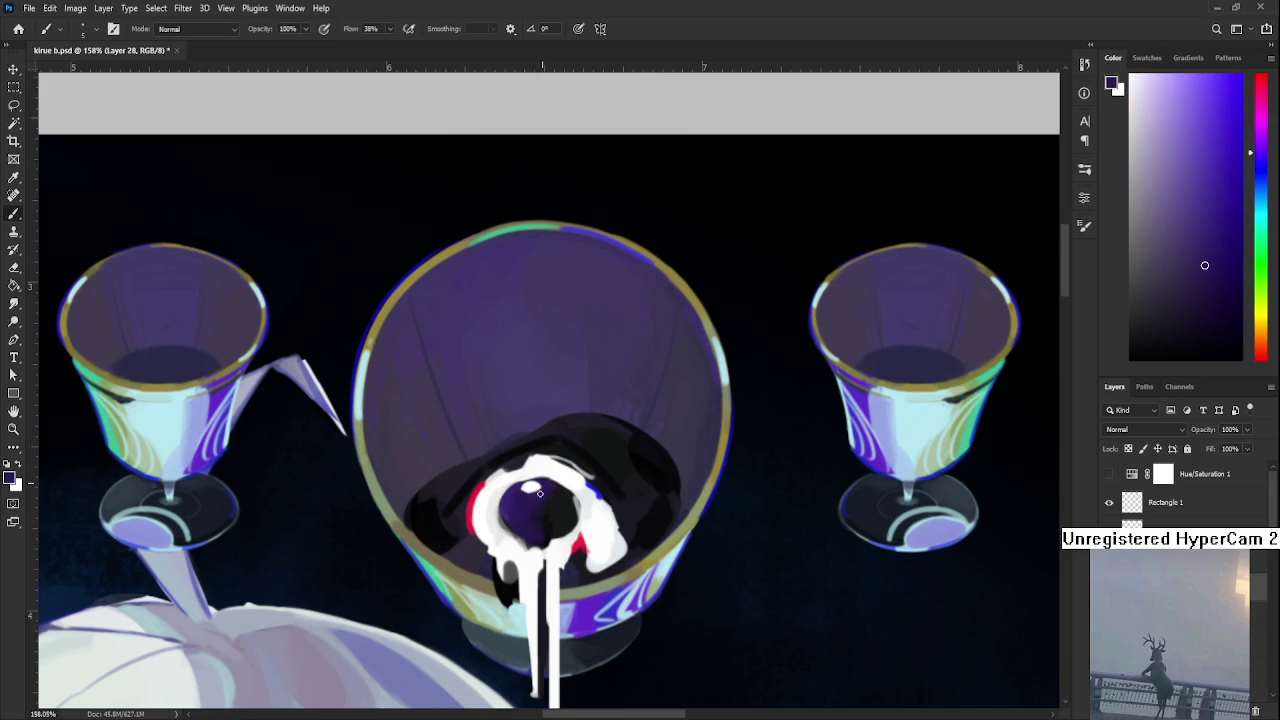
Sample whites and progressively darker purples from the eye to find a dark shade
alt+click(530, 487)
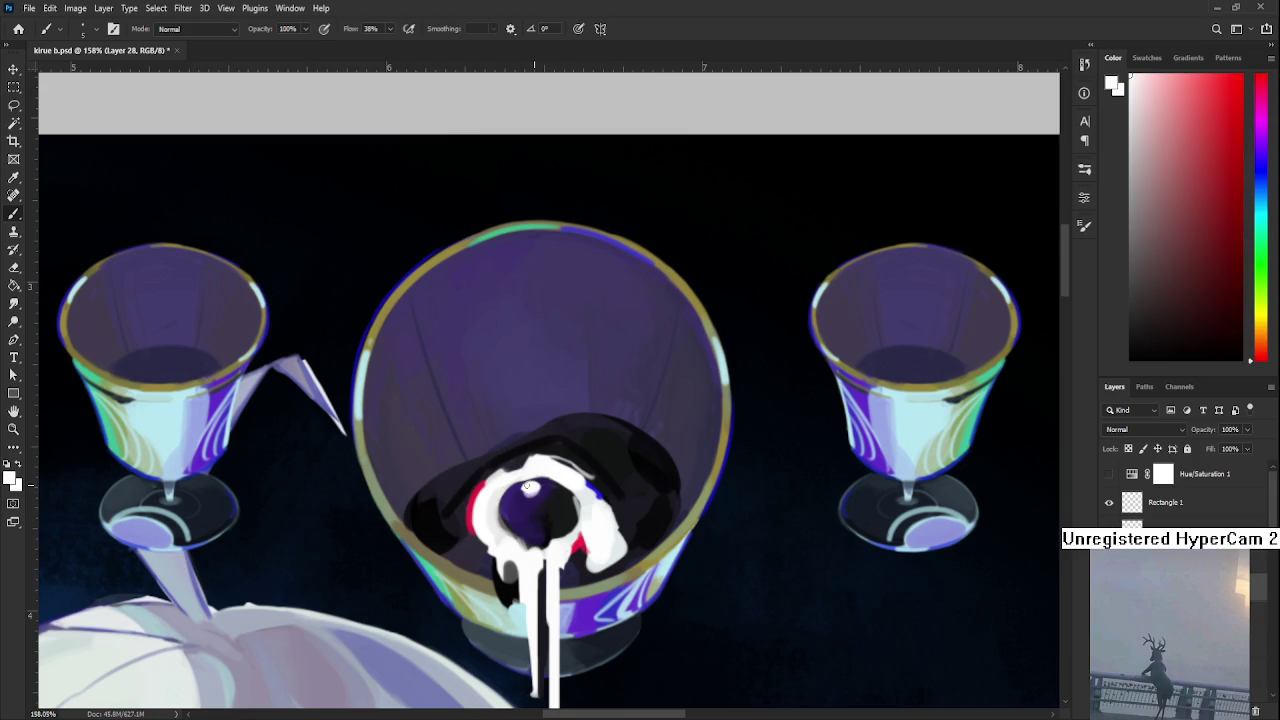
alt+click(540, 488)
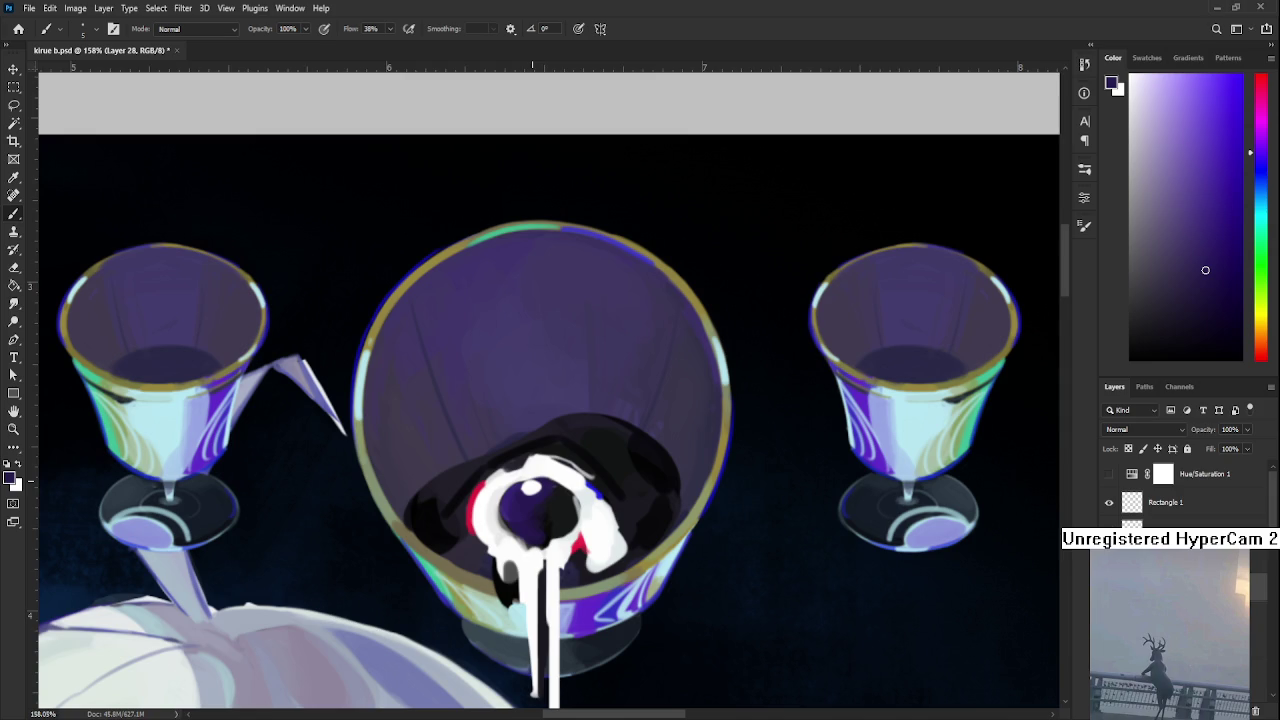
alt+click(530, 460)
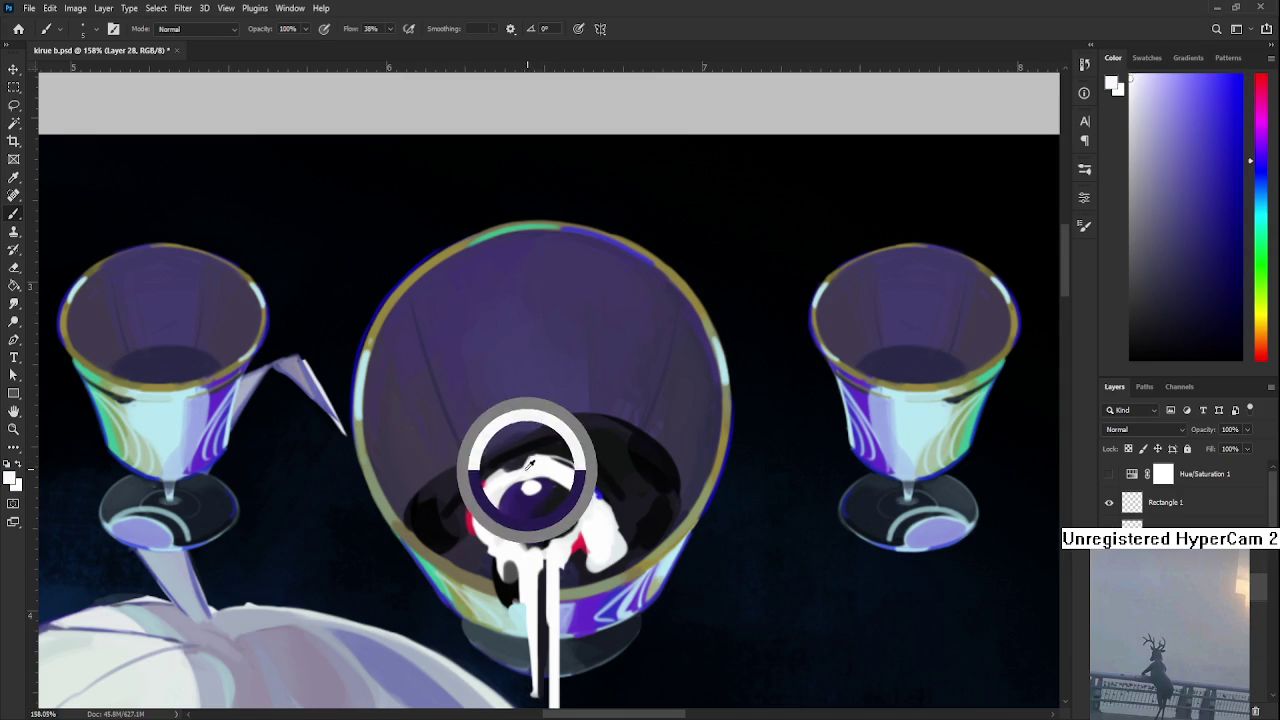
alt+click(523, 456)
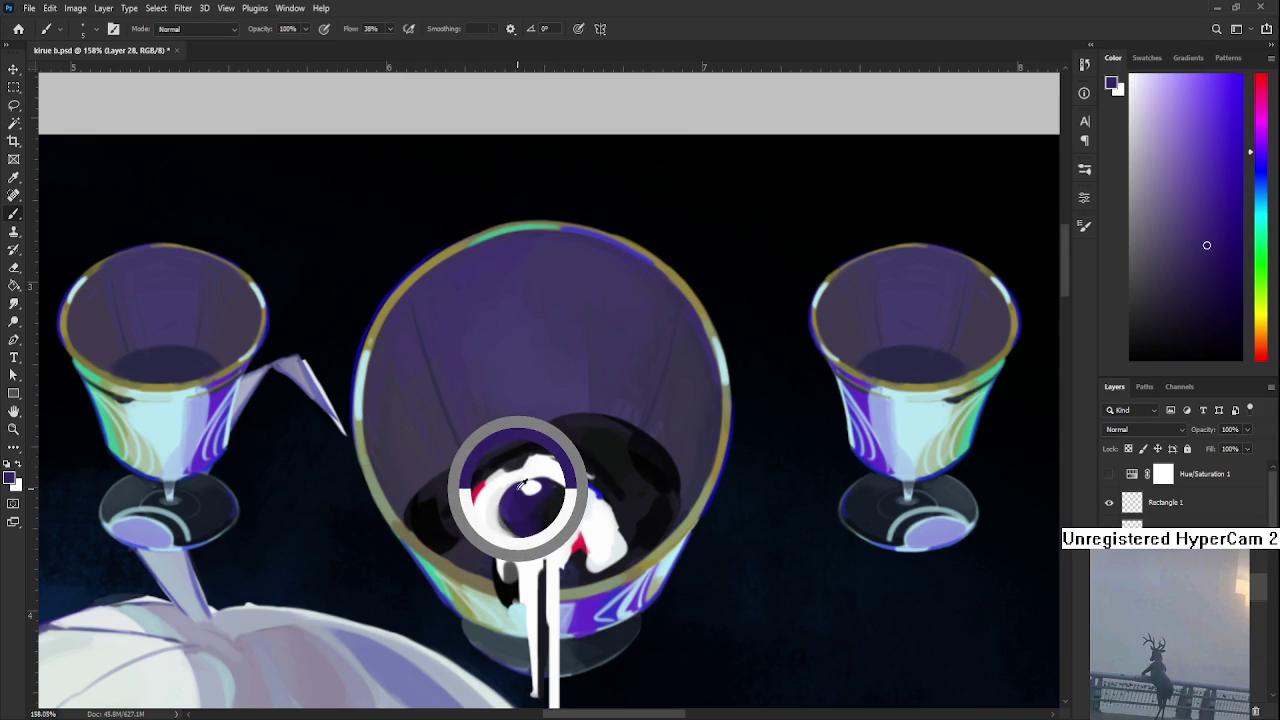
drag(521, 484, 551, 485)
alt+click(530, 487)
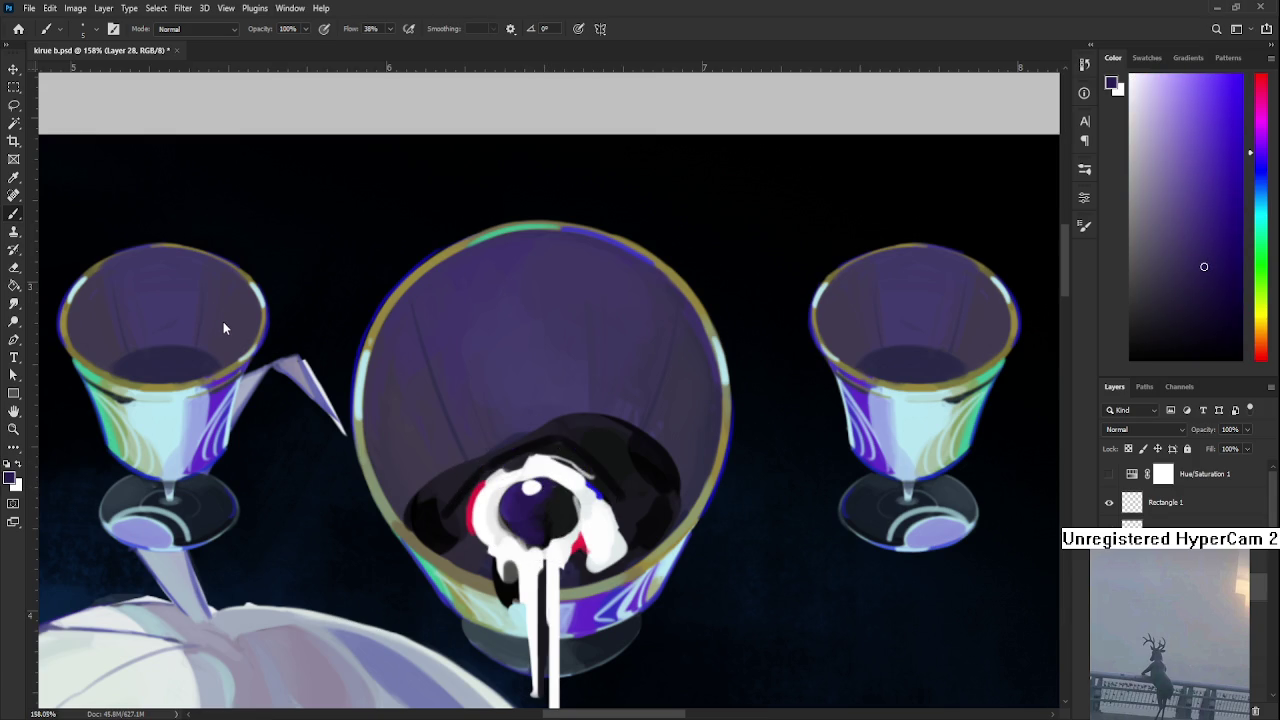
drag(548, 488, 570, 449)
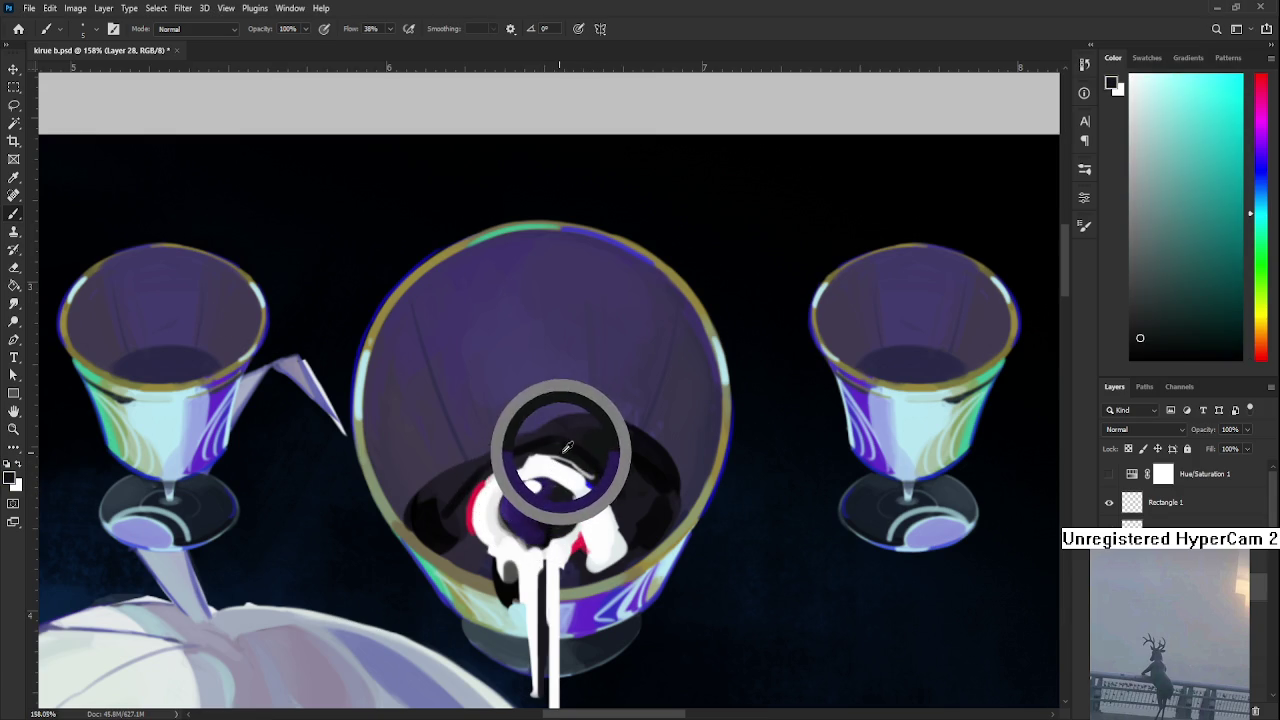
Sample purple and dark cyan tones around the top of the eye
alt+click(555, 450)
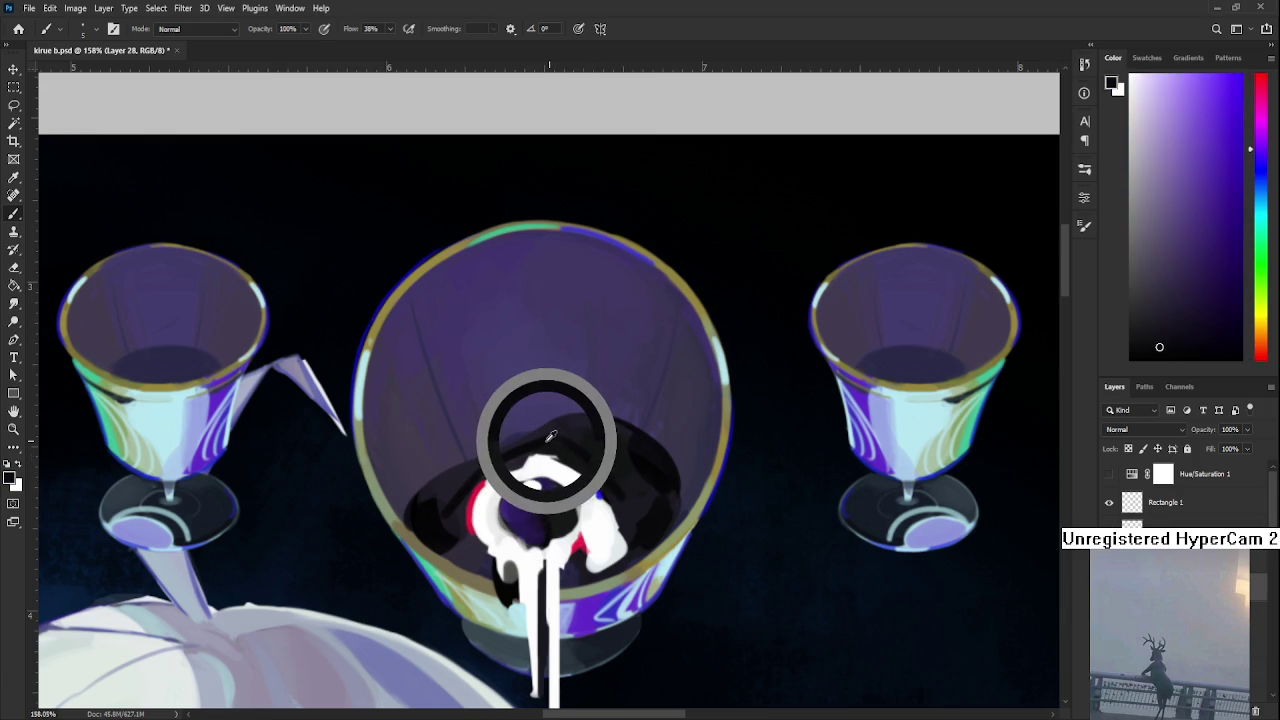
alt+click(572, 443)
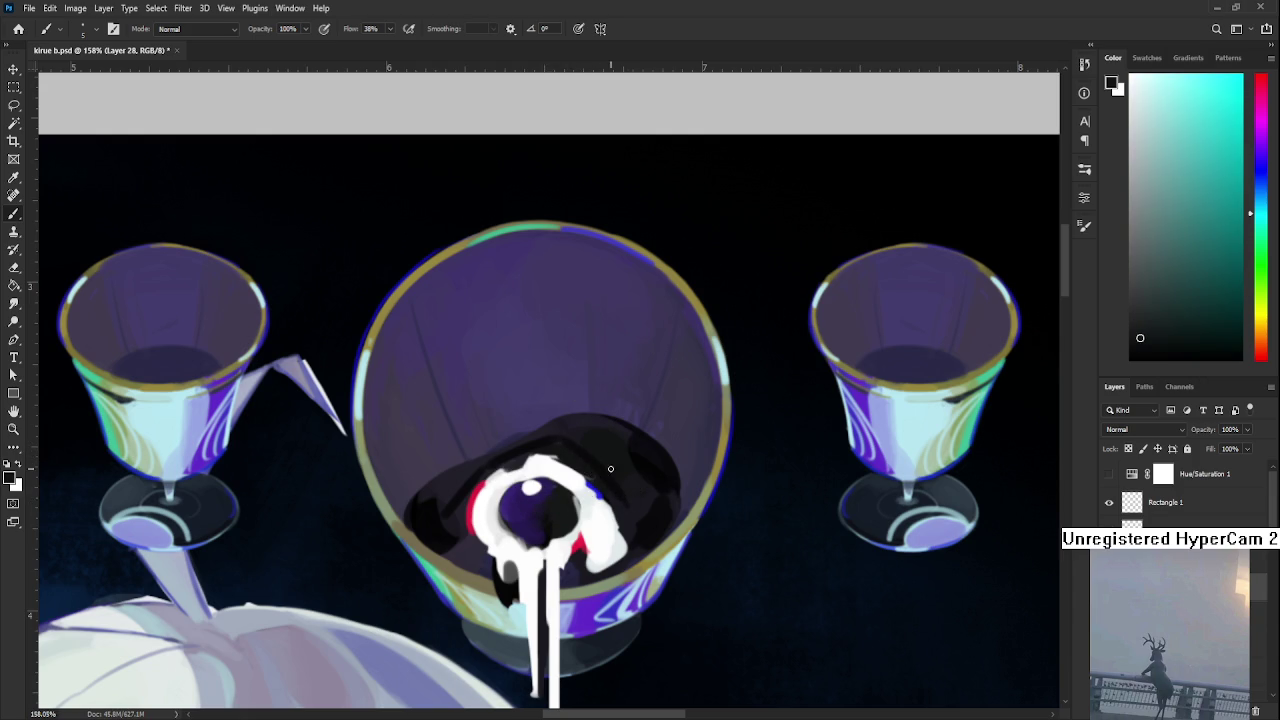
alt+click(558, 447)
drag(558, 447, 528, 443)
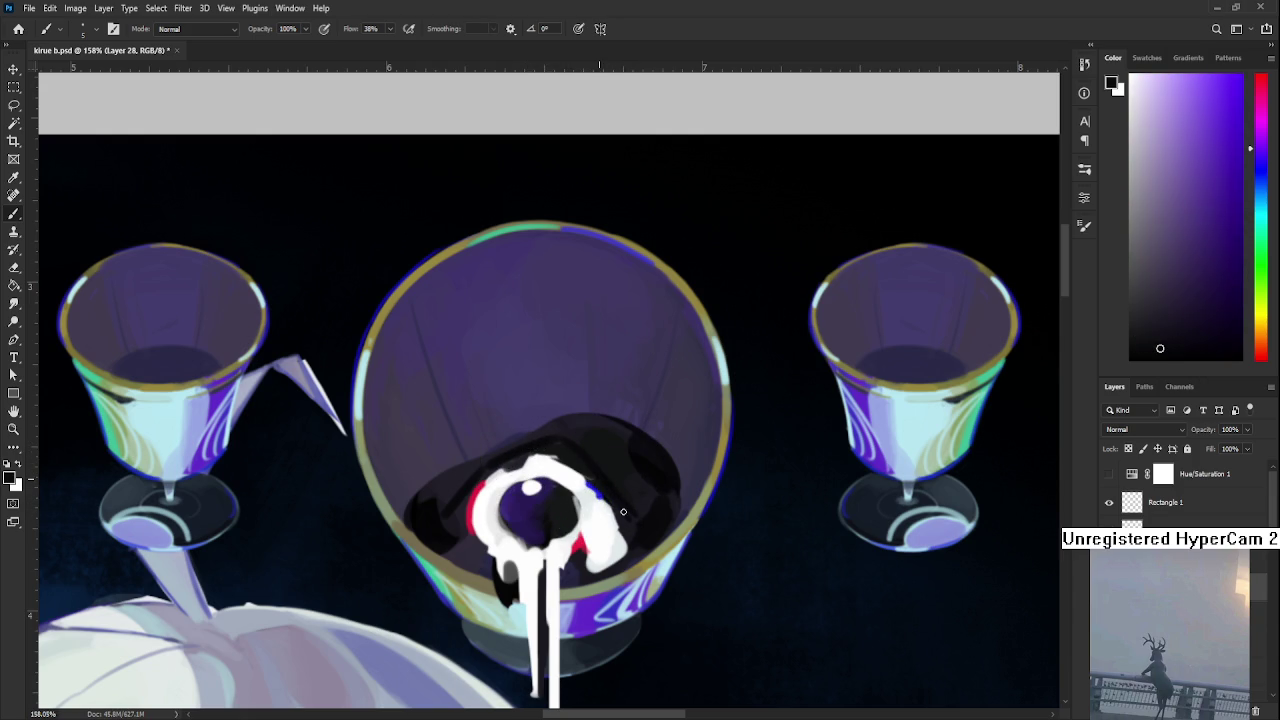
alt+click(593, 461)
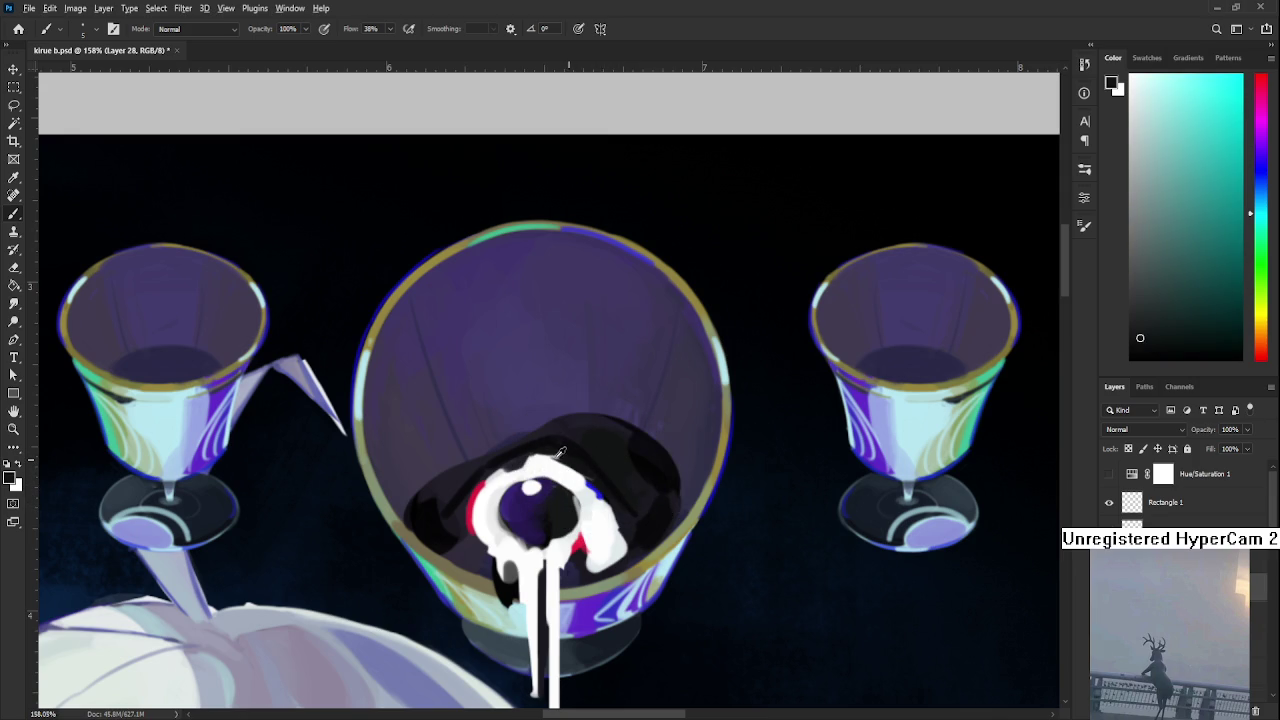
Sample lighter and darker purples along the eye's left edge
alt+click(470, 498)
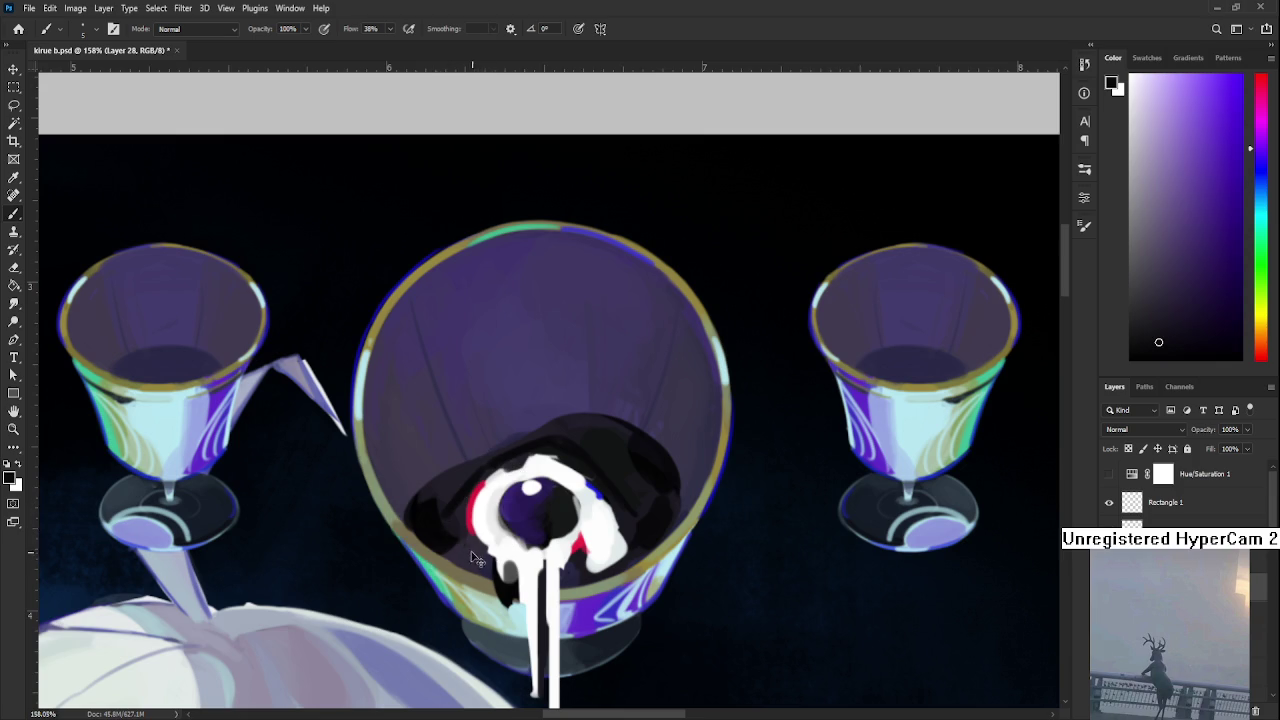
alt+click(469, 541)
alt+click(461, 514)
alt+click(461, 511)
alt+click(458, 500)
Pick a dark shade from the eye's right and paint over the white blob's right edge
drag(631, 547, 613, 529)
alt+click(615, 491)
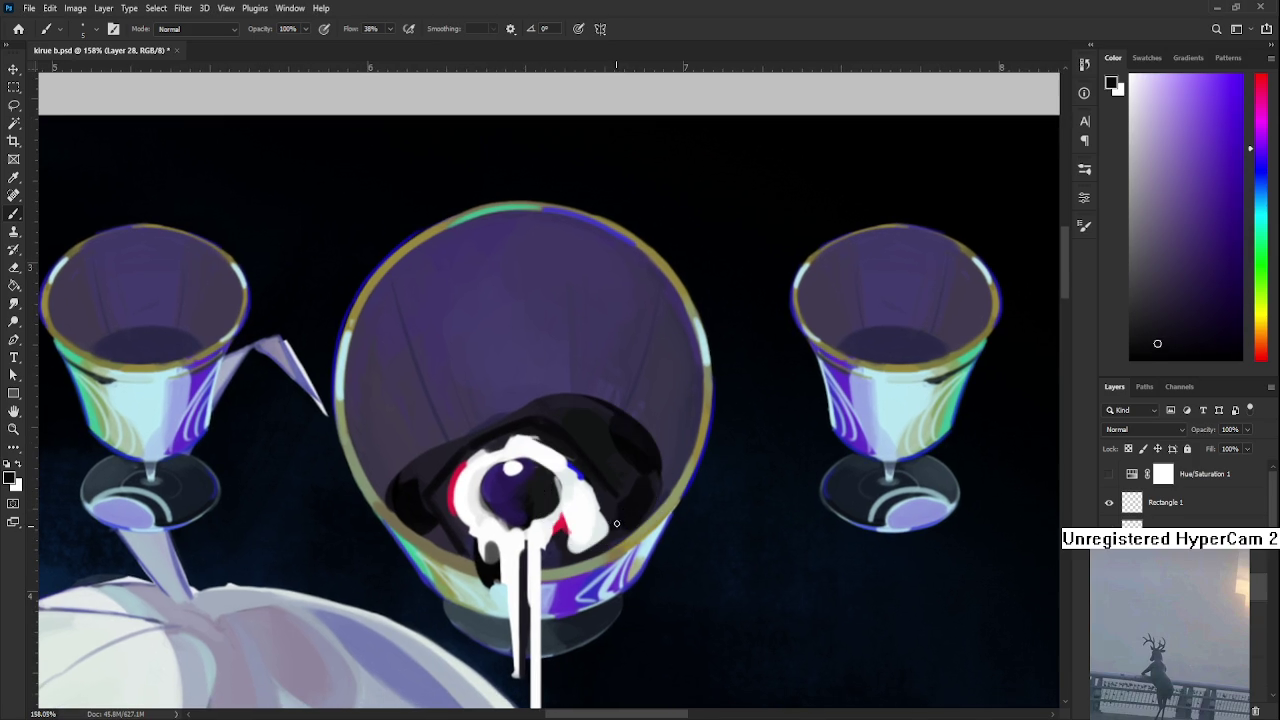
alt+click(631, 488)
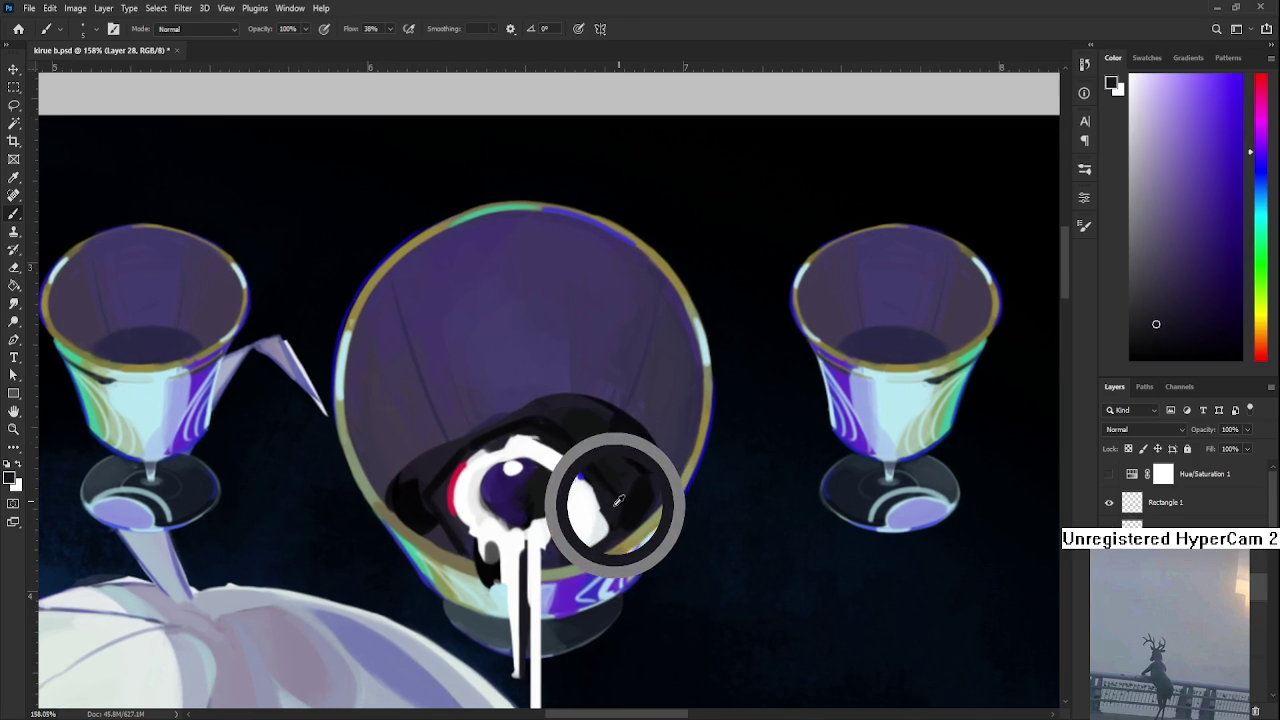
drag(619, 499, 528, 413)
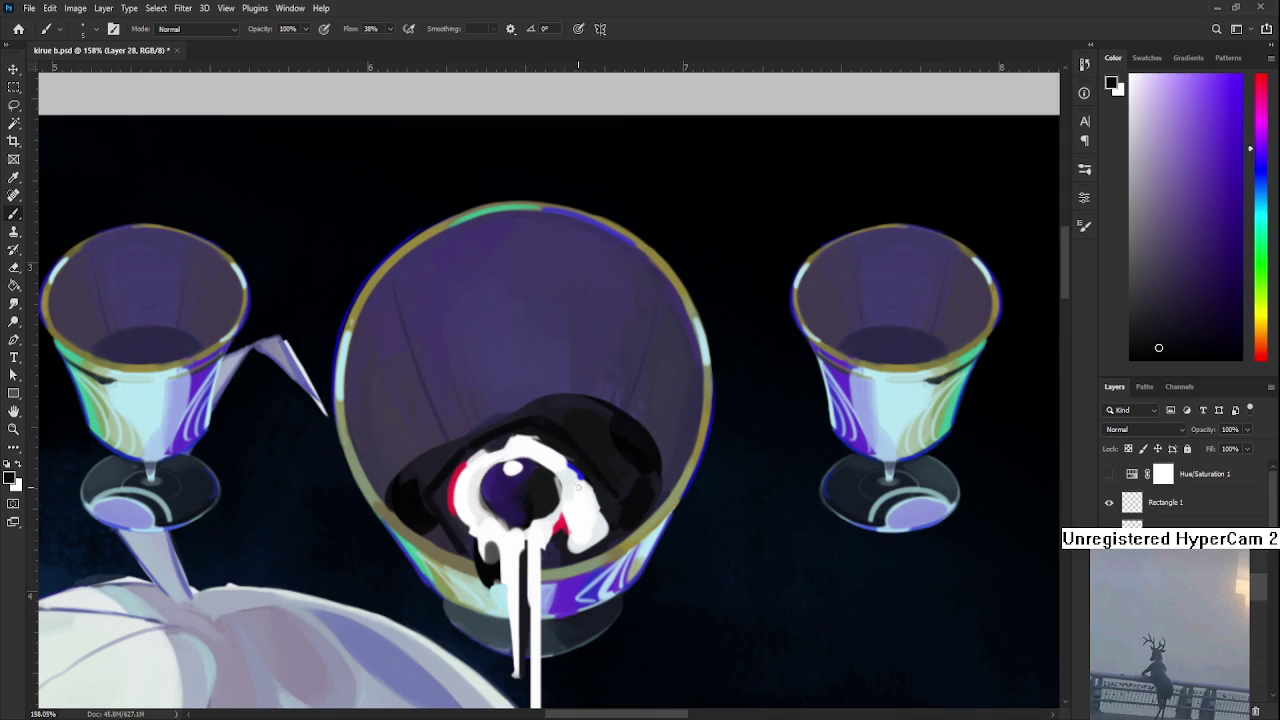
drag(610, 536, 600, 518)
Zoom in on the central goblet's eye and sample a light grey
scroll(548, 390, down, 4)
scroll(548, 390, down, 2)
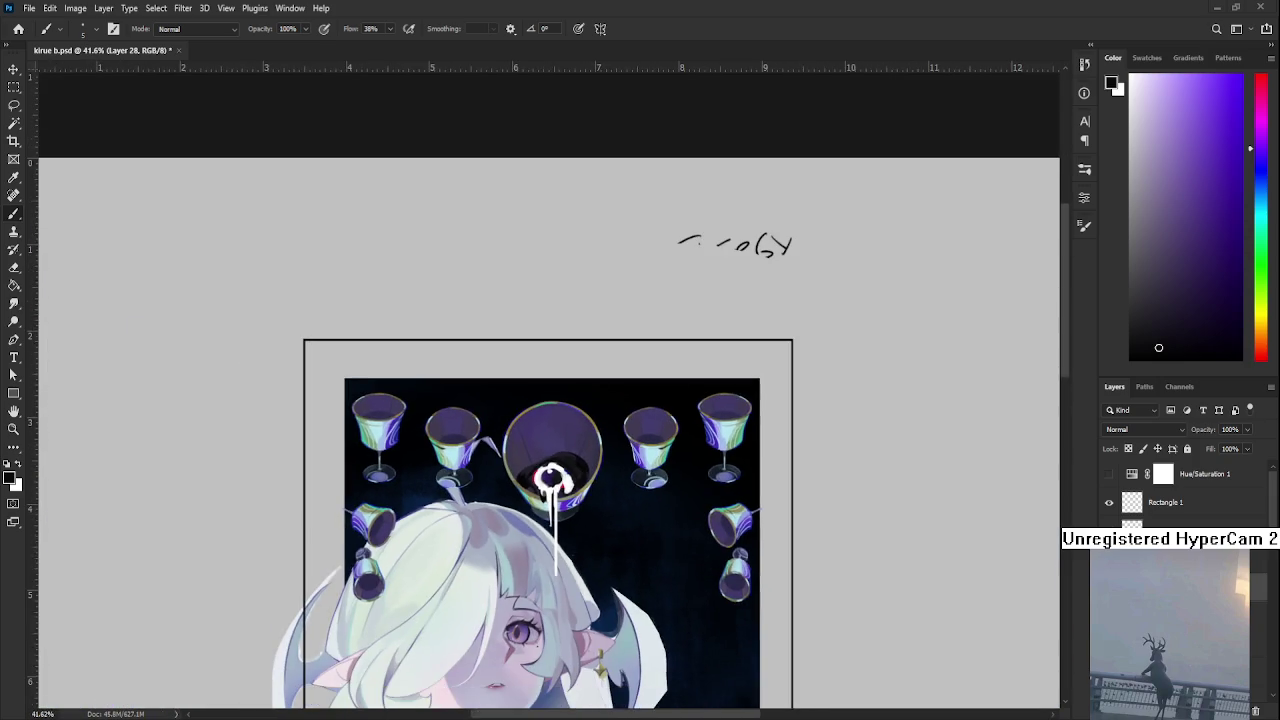
scroll(548, 390, down, 2)
scroll(548, 390, up, 1)
scroll(554, 479, up, 1)
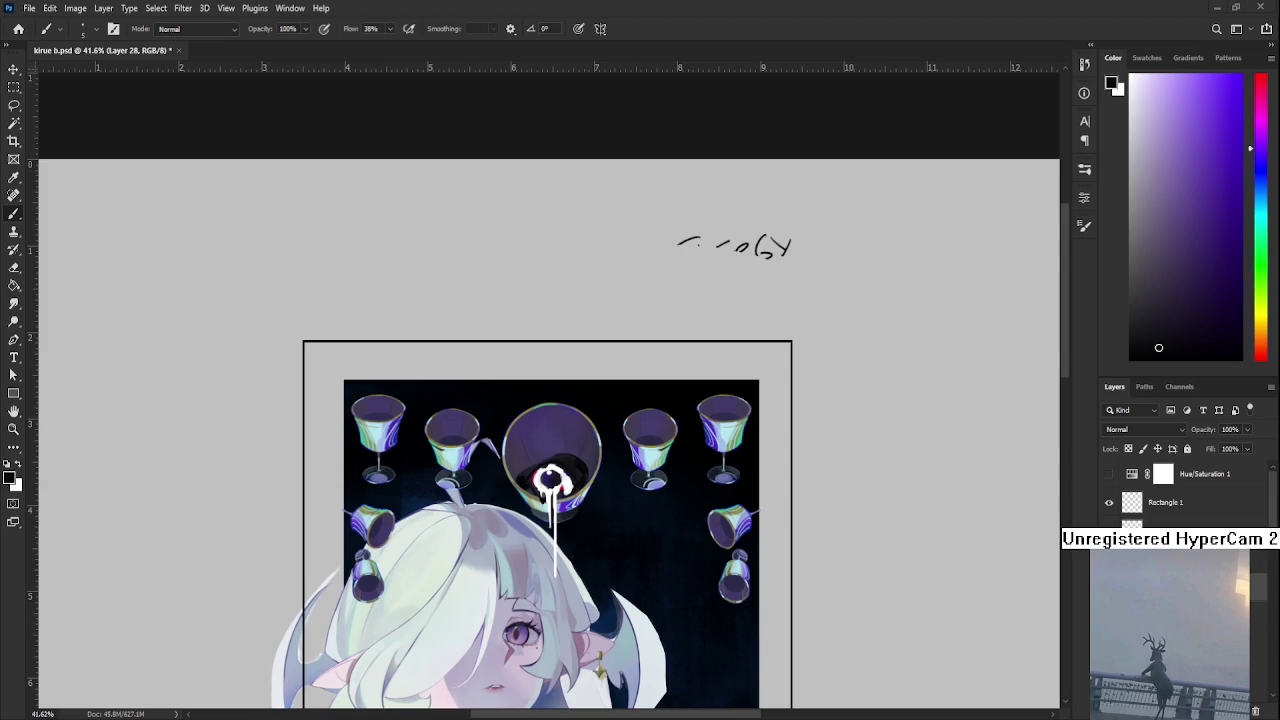
scroll(554, 479, up, 1)
scroll(556, 470, up, 4)
scroll(562, 458, up, 4)
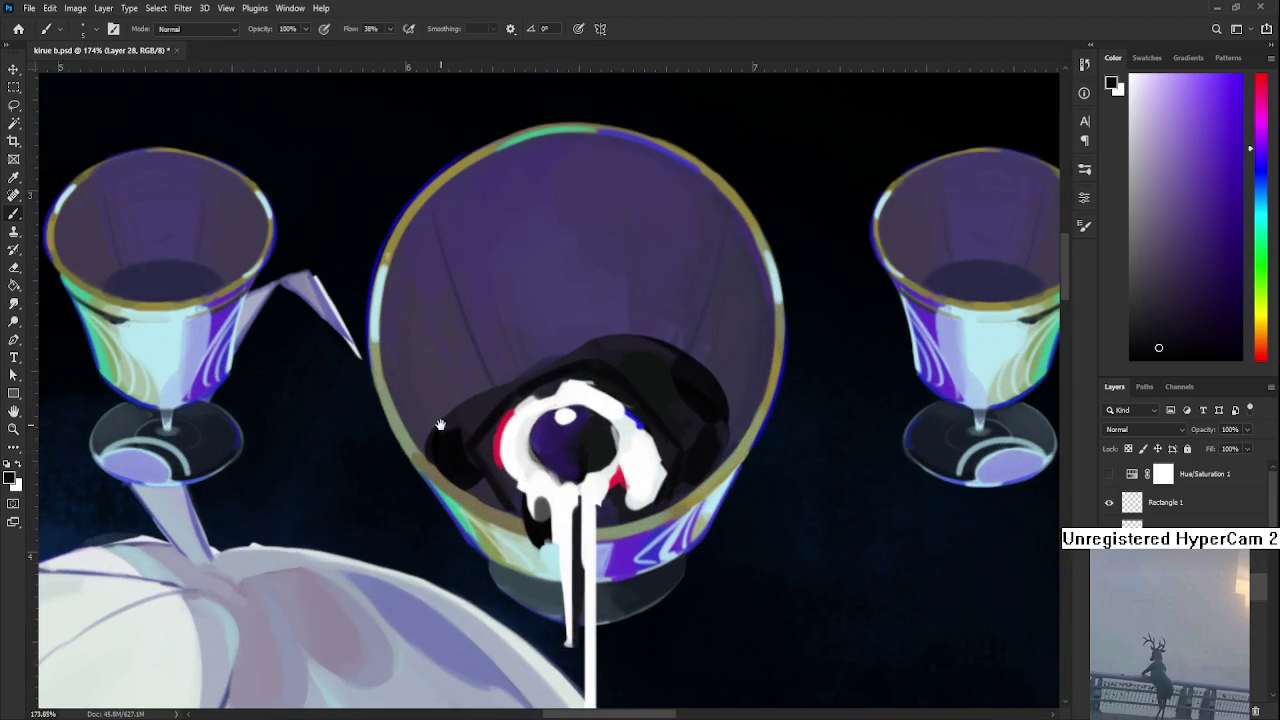
drag(568, 447, 508, 477)
alt+click(405, 443)
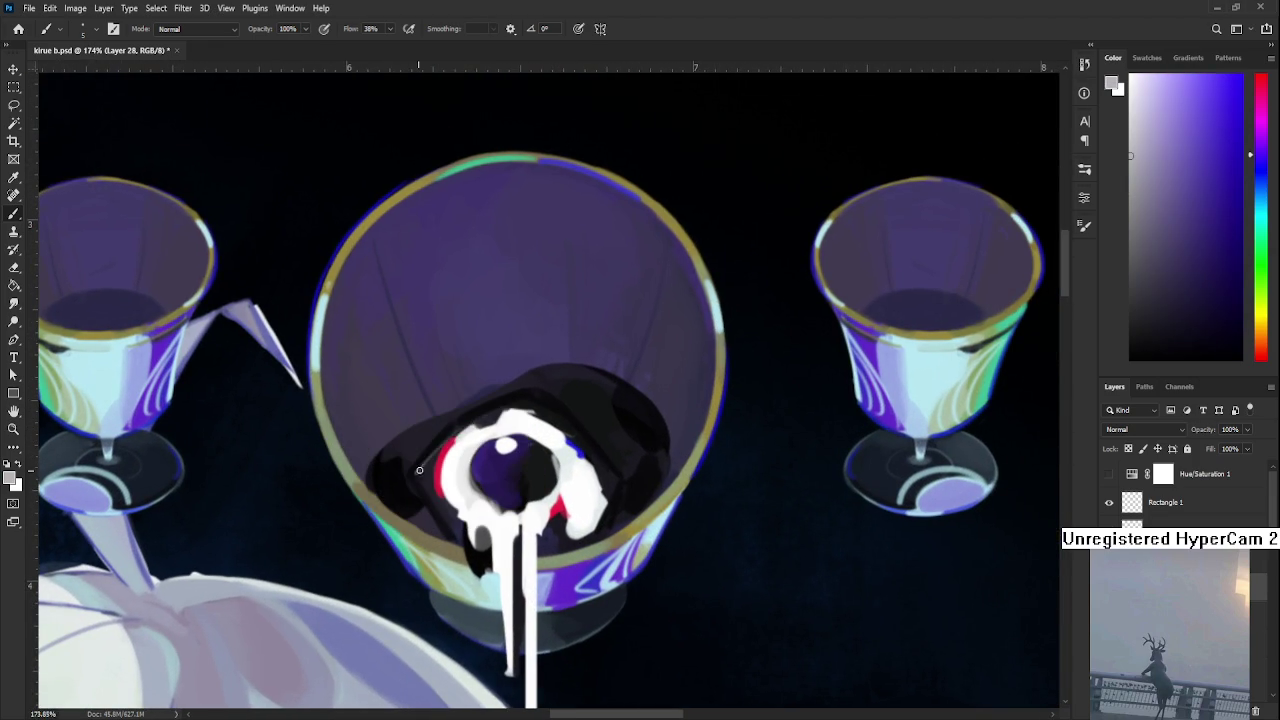
Draw a thin light-grey line along the eye's upper edge
drag(413, 477, 543, 389)
key(ctrl+z)
key(ctrl+z)
mouse_move(413, 476)
mouse_down()
mouse_move(533, 398)
mouse_move(600, 454)
mouse_up()
Draw a light-grey line along the eye's right edge, redrawing it several times
key(ctrl+z)
drag(533, 398, 612, 478)
key(ctrl+z)
drag(530, 396, 620, 490)
key(ctrl+z)
drag(530, 396, 618, 474)
key(ctrl+z)
mouse_move(530, 396)
mouse_down()
mouse_move(624, 488)
mouse_move(610, 482)
mouse_up()
key(ctrl+z)
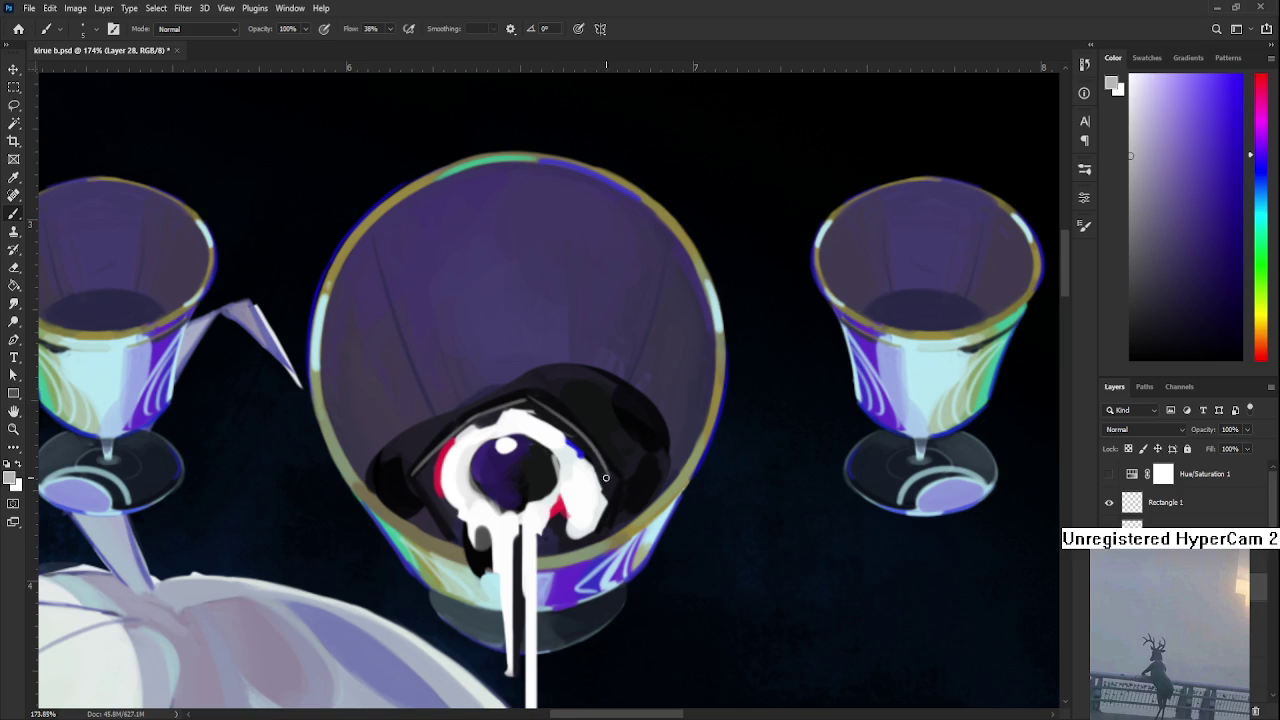
key(ctrl+z)
Add a grey line on the eye's lower-left edge and white at its lower right
mouse_move(414, 476)
mouse_down()
mouse_move(455, 540)
mouse_move(452, 528)
mouse_up()
drag(612, 506, 572, 542)
scroll(617, 484, down, 5)
scroll(617, 484, down, 3)
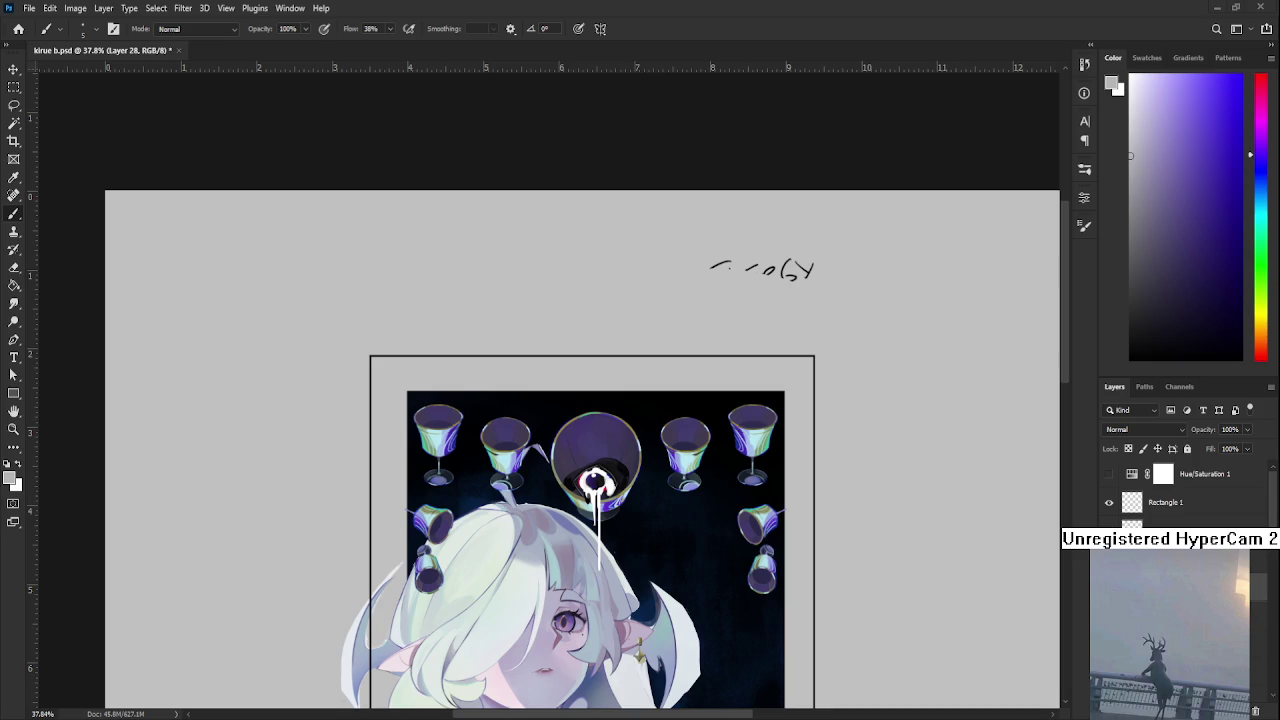
scroll(642, 496, up, 5)
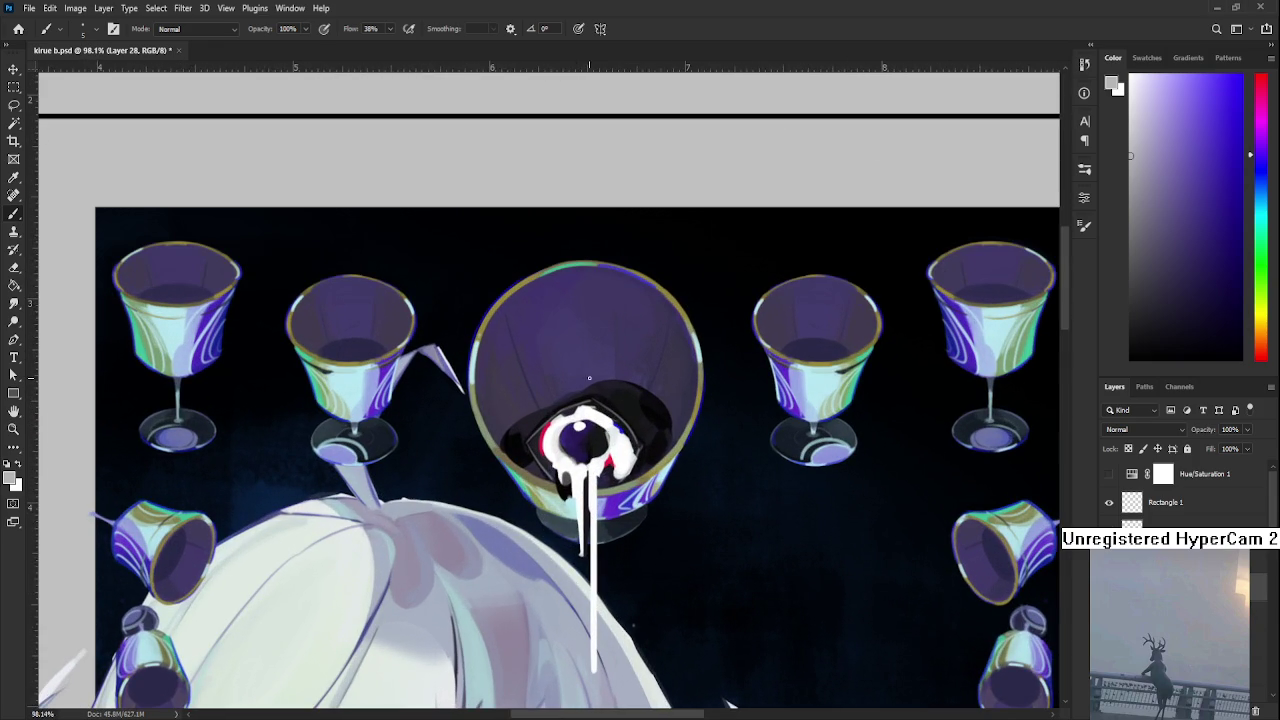
alt+click(609, 443)
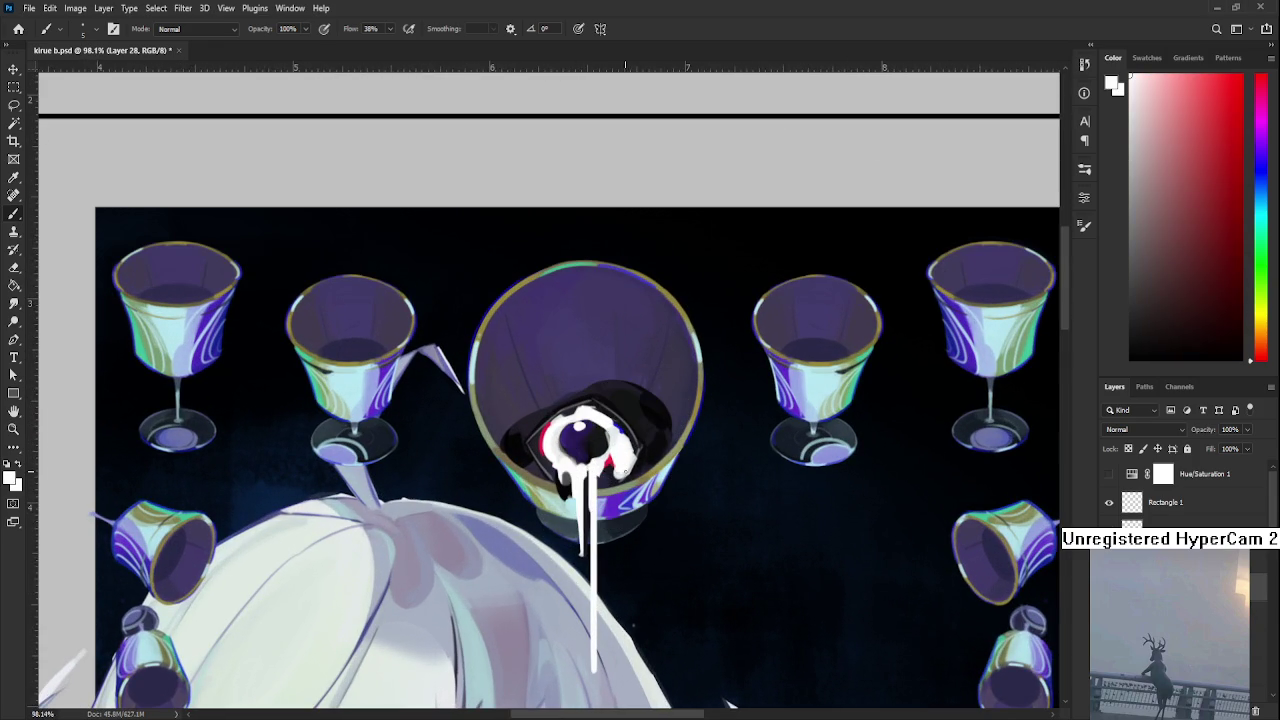
alt+click(624, 470)
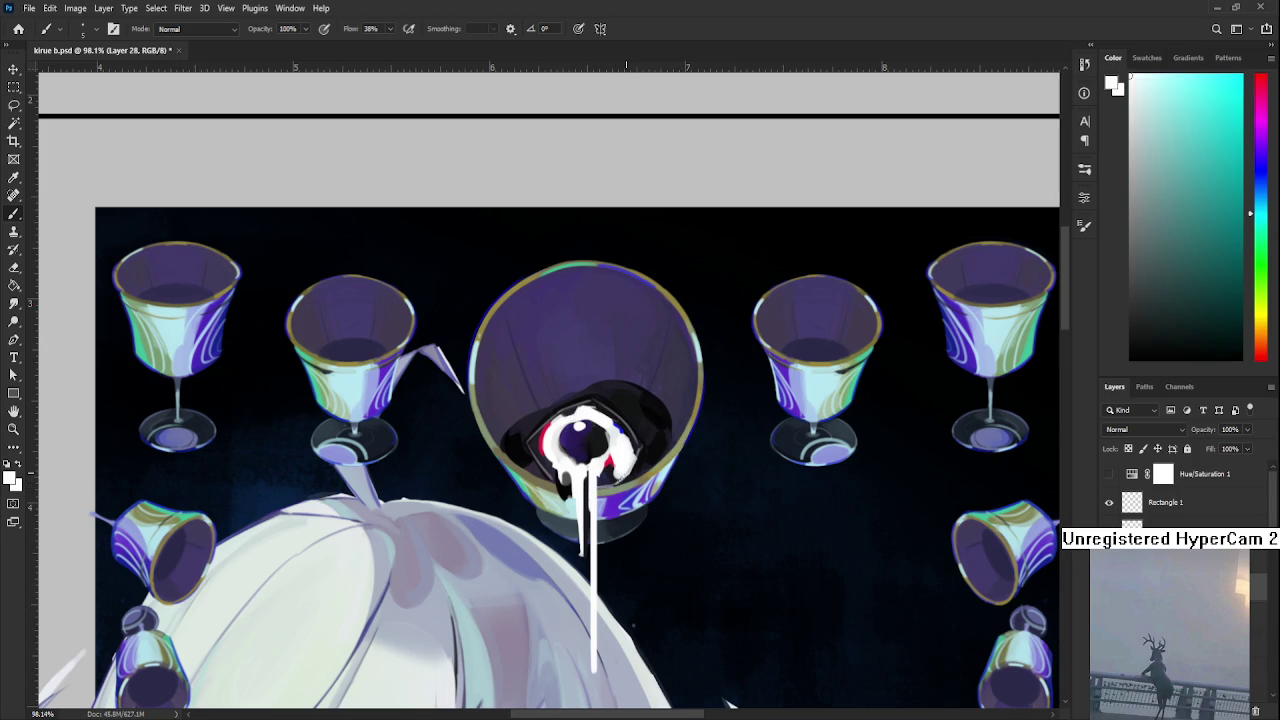
alt+click(641, 451)
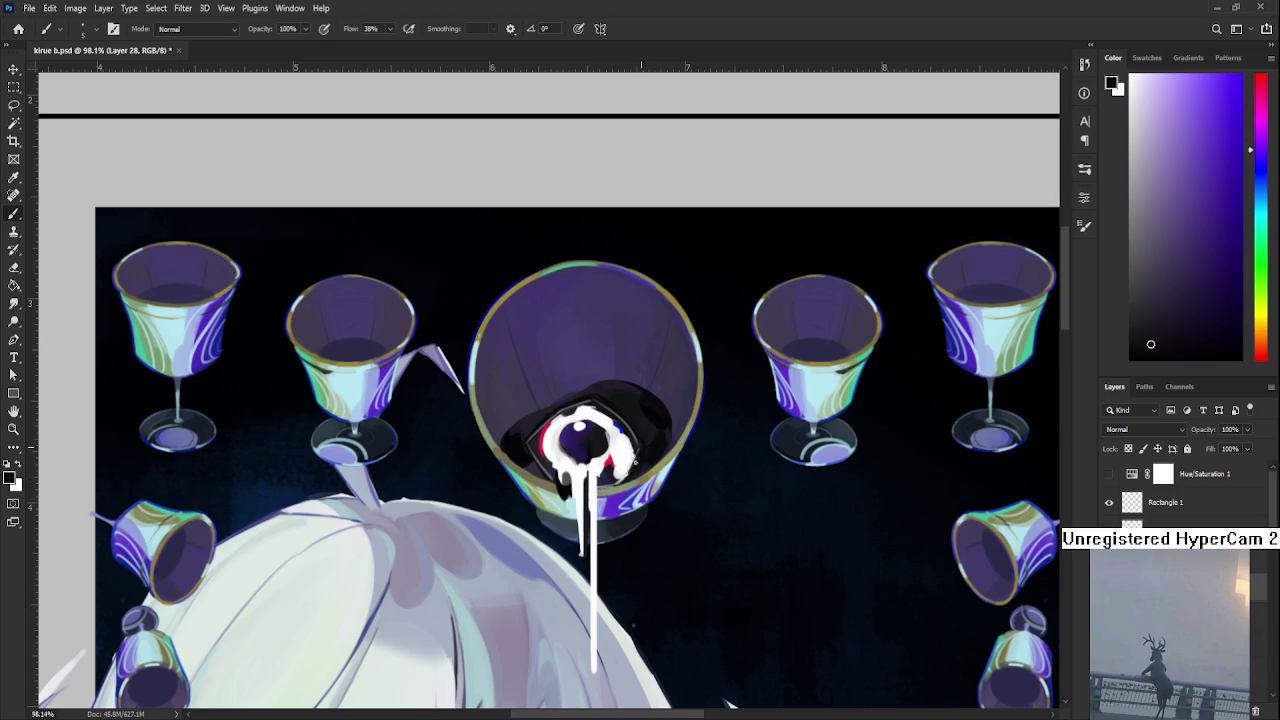
alt+click(627, 458)
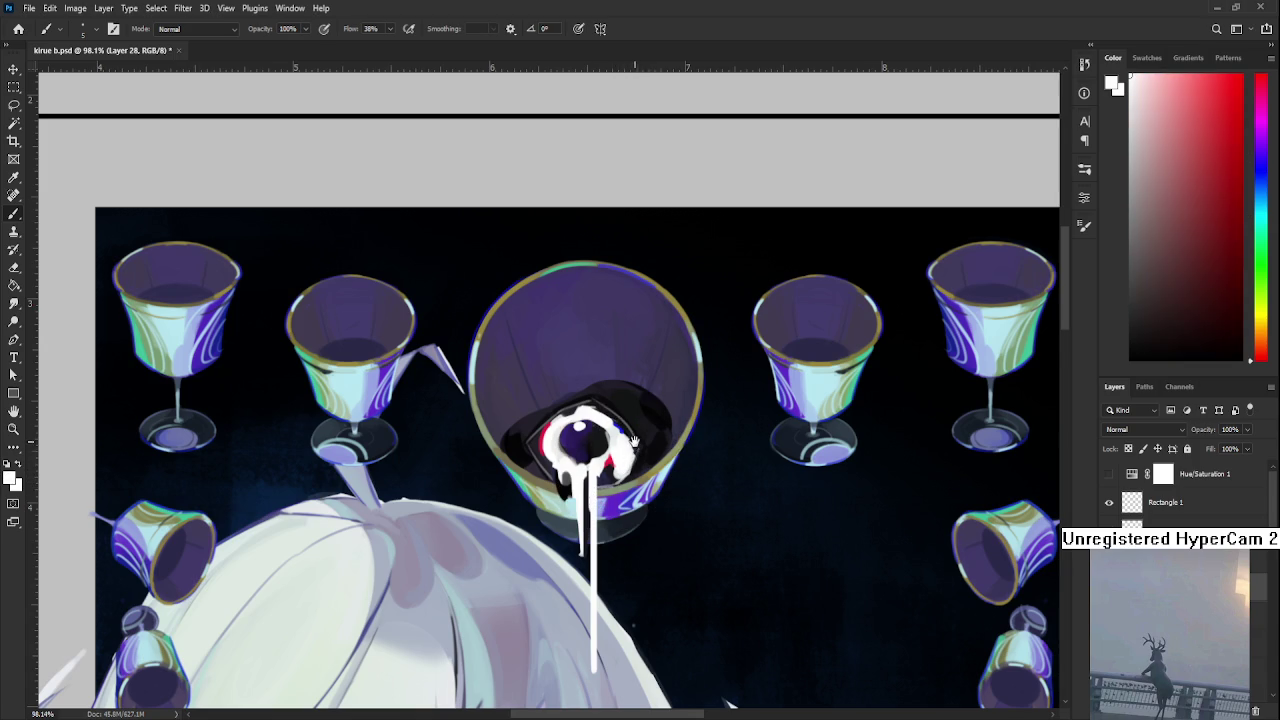
drag(633, 443, 649, 479)
alt+click(621, 477)
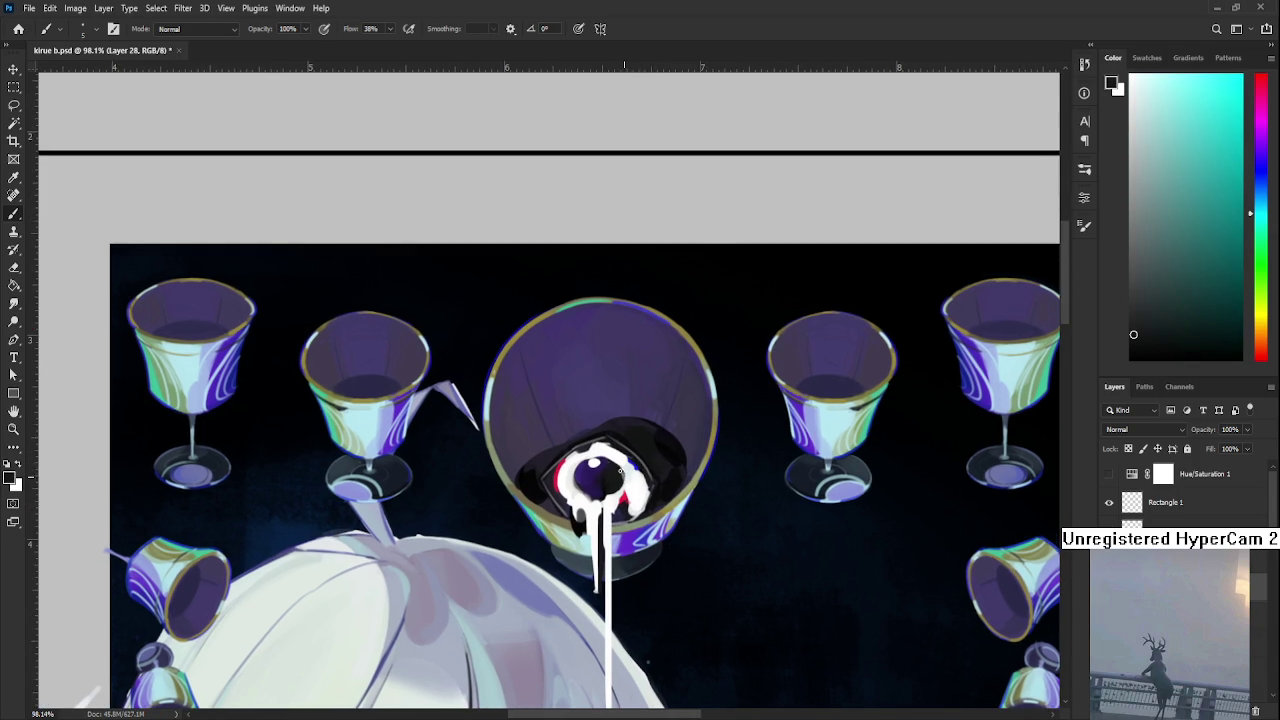
alt+click(622, 472)
alt+click(621, 464)
alt+click(620, 481)
alt+click(622, 482)
alt+click(625, 476)
alt+click(630, 472)
alt+click(630, 466)
alt+click(629, 460)
alt+click(628, 453)
alt+click(622, 458)
alt+click(622, 458)
alt+click(622, 457)
alt+click(608, 467)
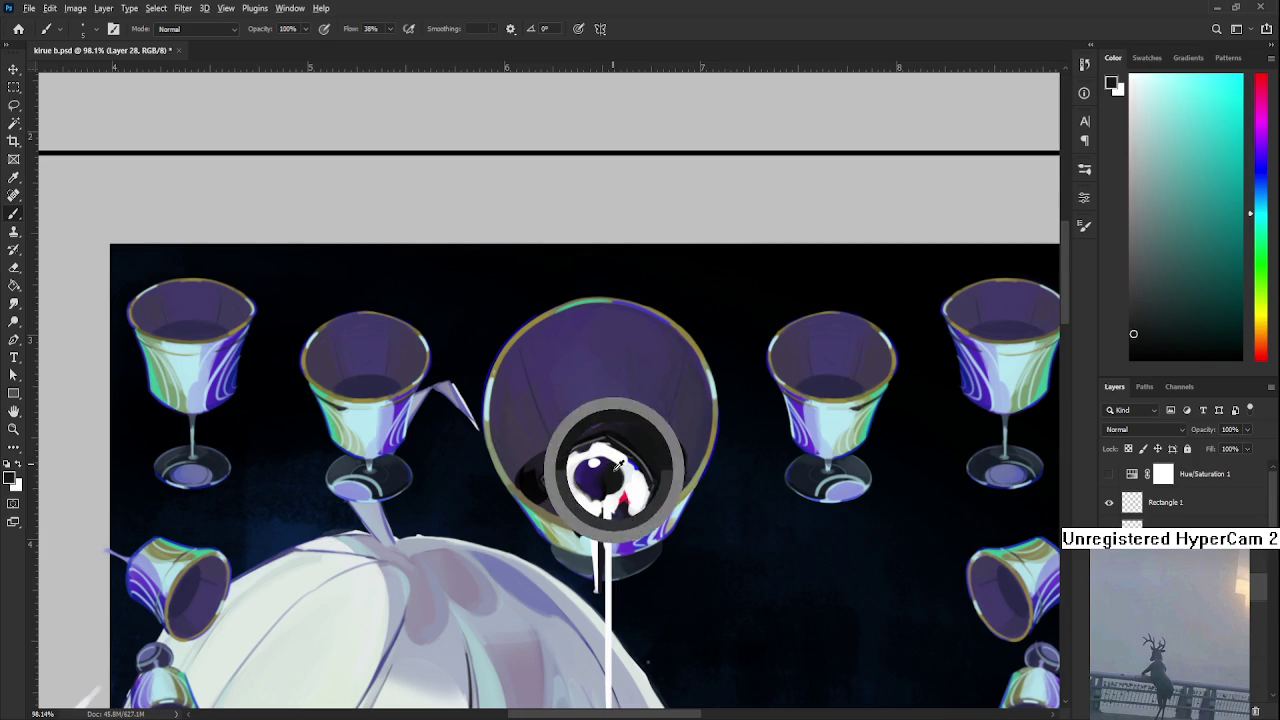
alt+click(600, 455)
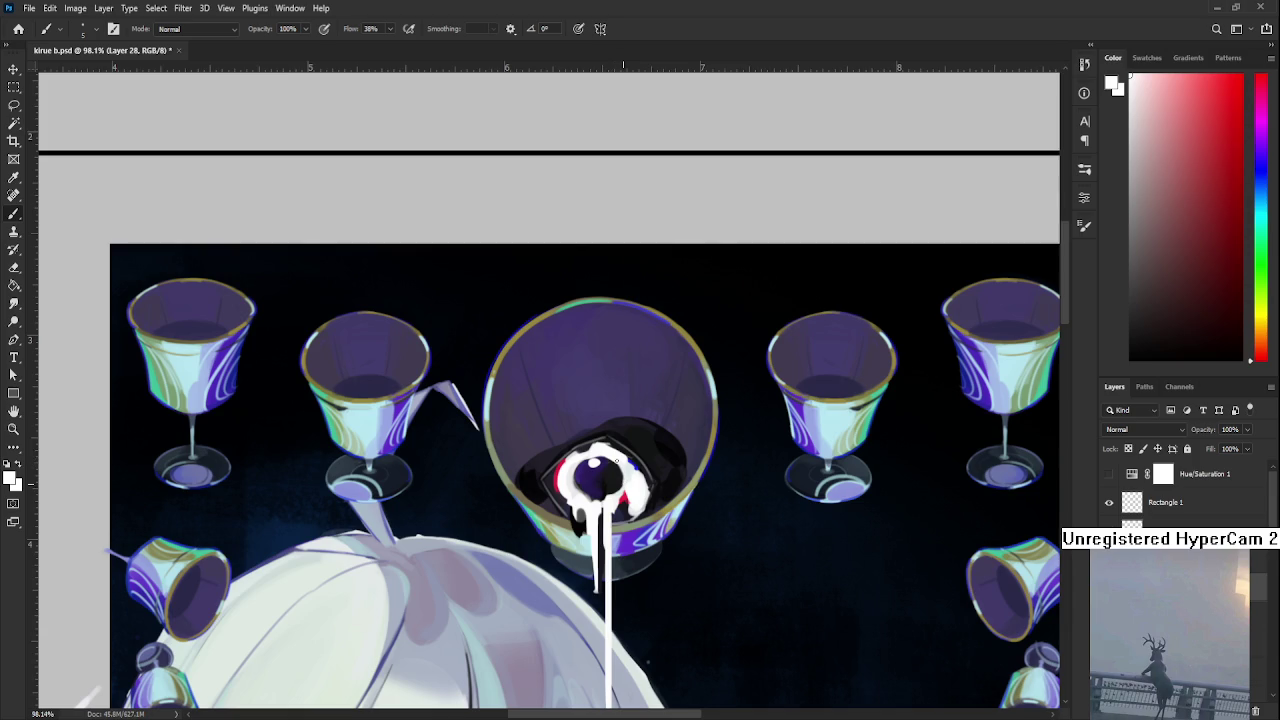
alt+click(618, 484)
alt+click(628, 480)
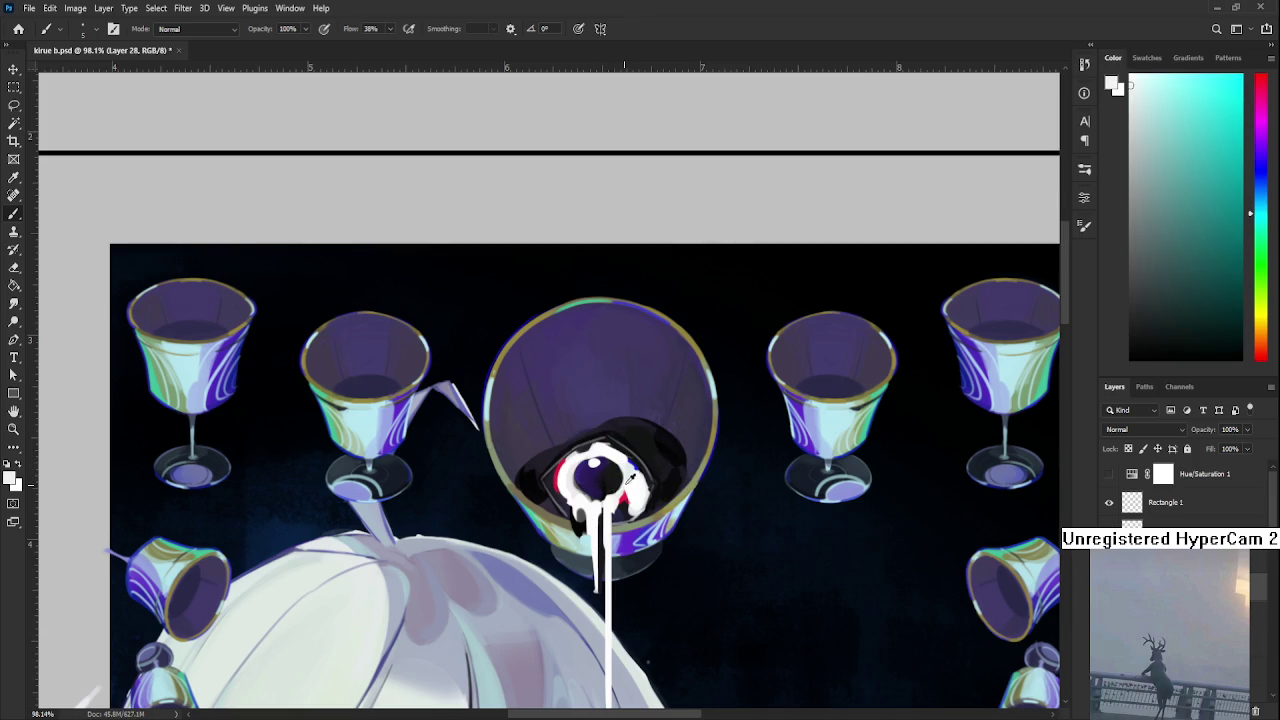
alt+click(611, 486)
alt+click(626, 492)
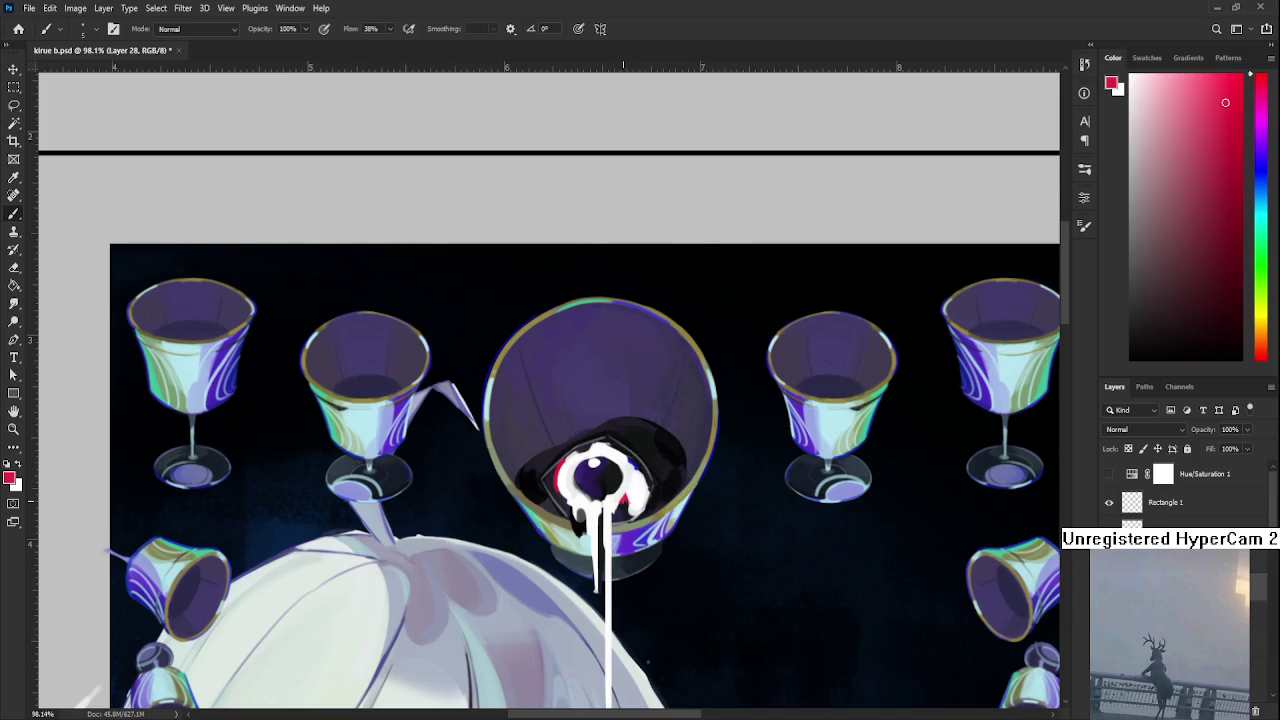
alt+click(628, 496)
alt+click(629, 464)
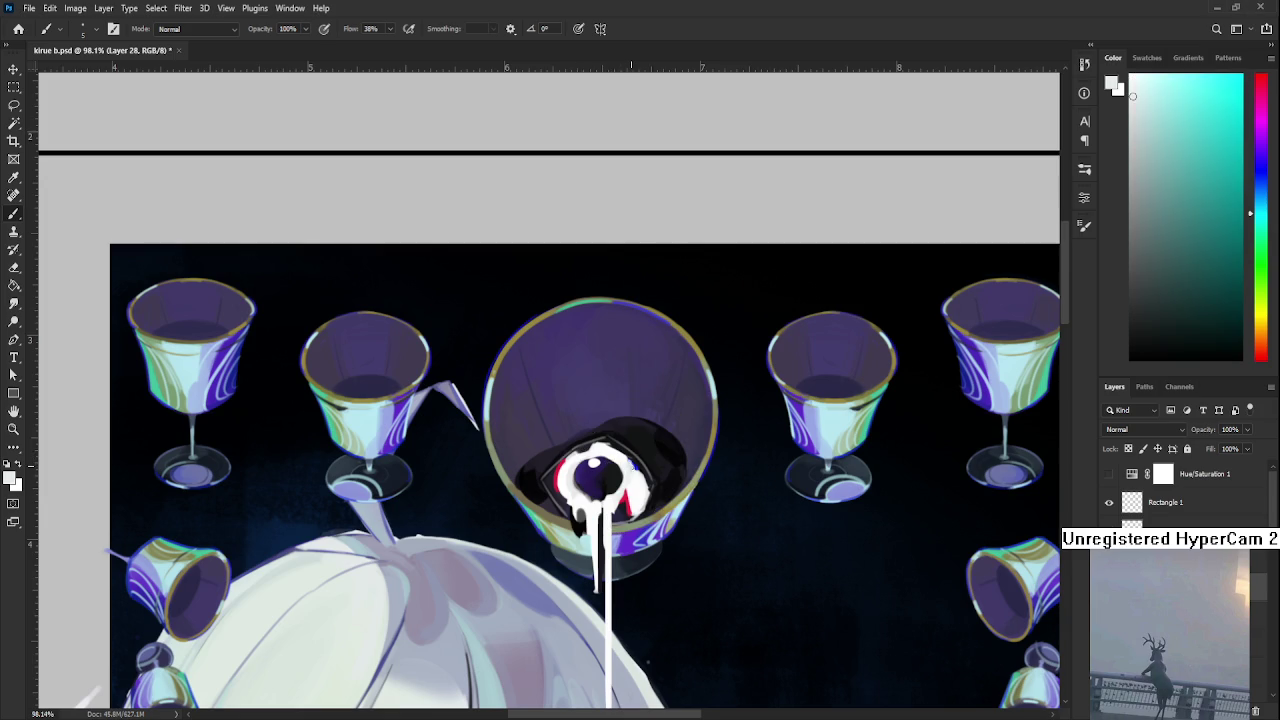
key(ctrl+minus)
key(ctrl+minus)
key(ctrl+minus)
key(ctrl+minus)
key(ctrl+minus)
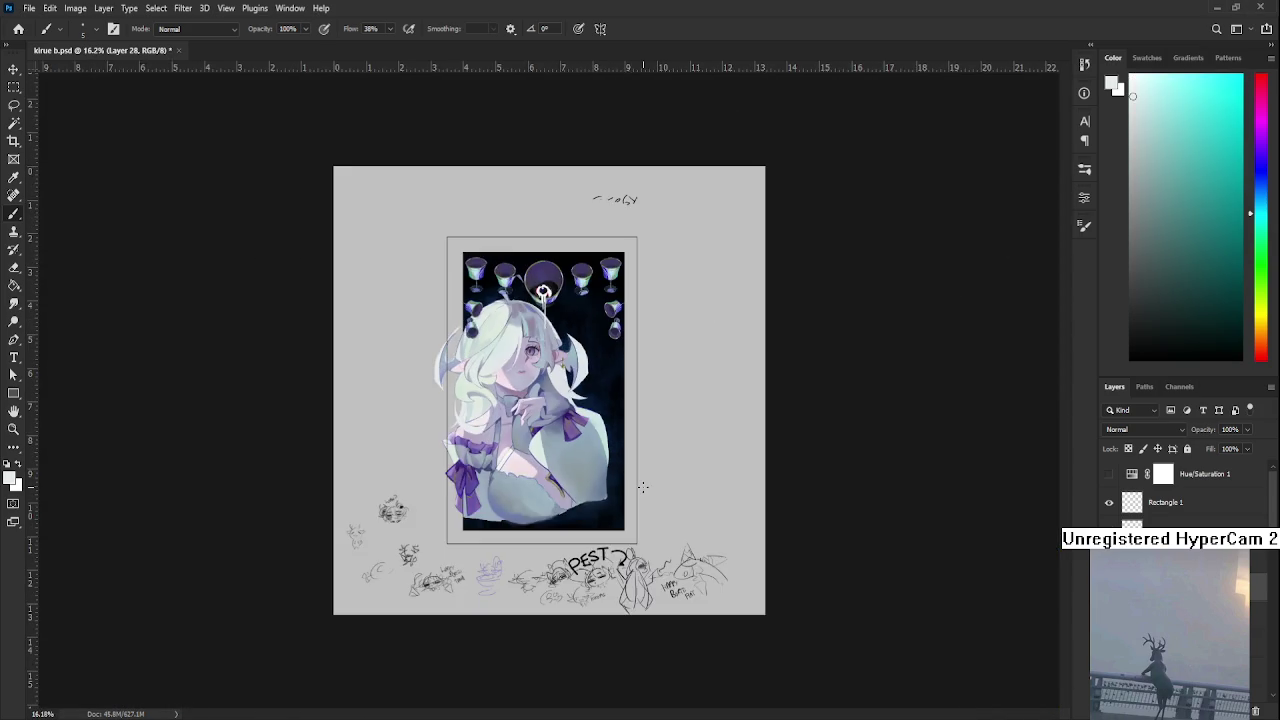
key(ctrl+minus)
key(ctrl+minus)
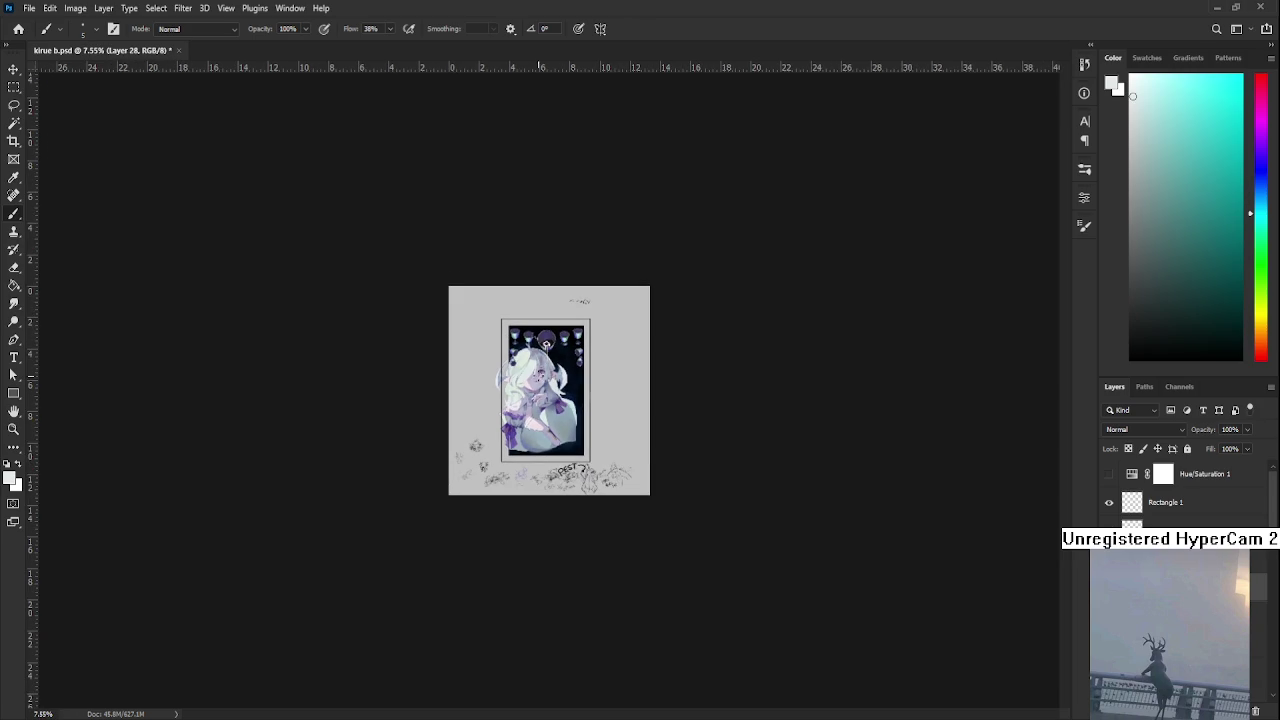
scroll(546, 344, up, 2)
scroll(546, 344, up, 3)
scroll(546, 344, up, 3)
scroll(560, 420, up, 2)
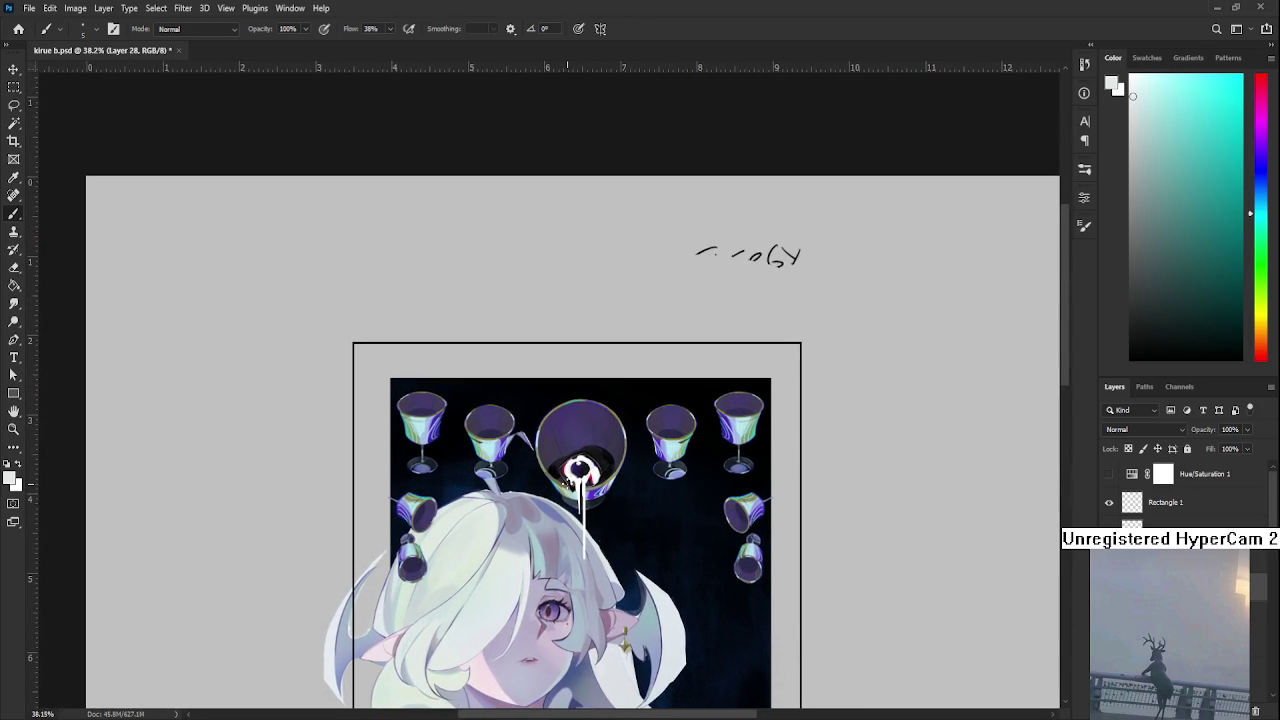
scroll(580, 470, up, 1)
scroll(580, 470, up, 2)
scroll(585, 468, up, 1)
scroll(588, 465, up, 1)
scroll(588, 465, down, 1)
scroll(600, 462, down, 1)
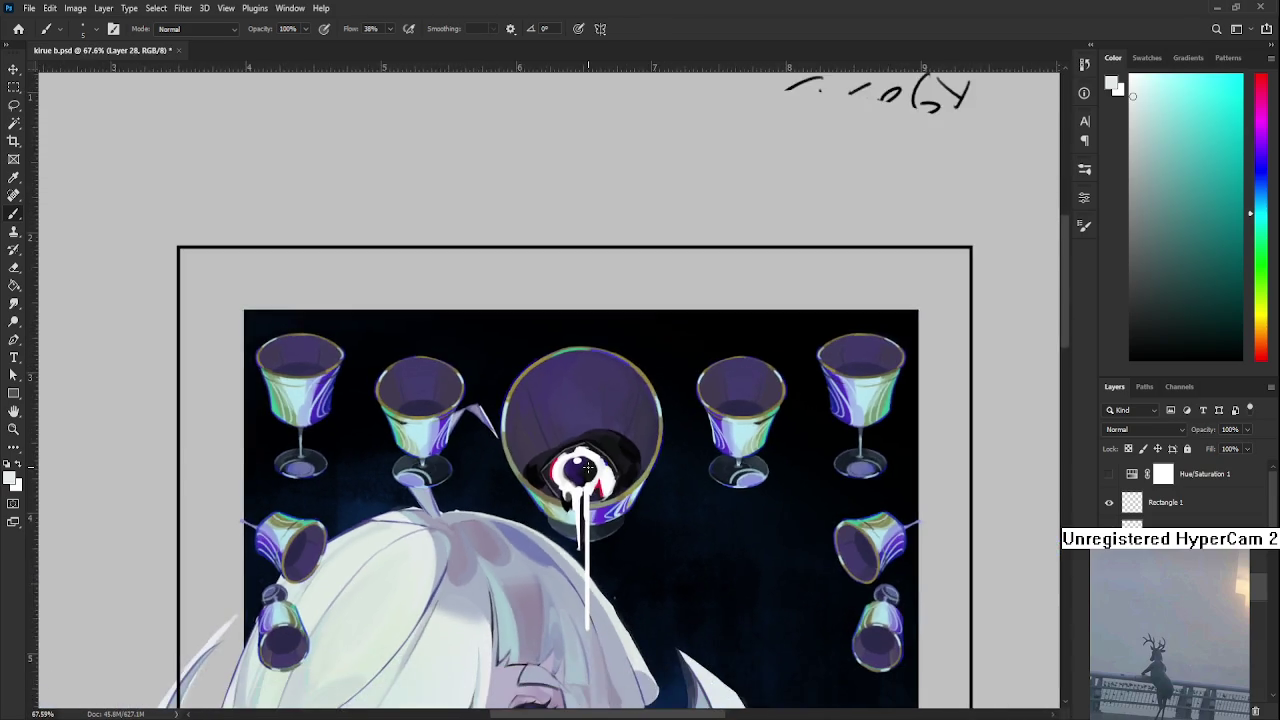
scroll(618, 458, down, 2)
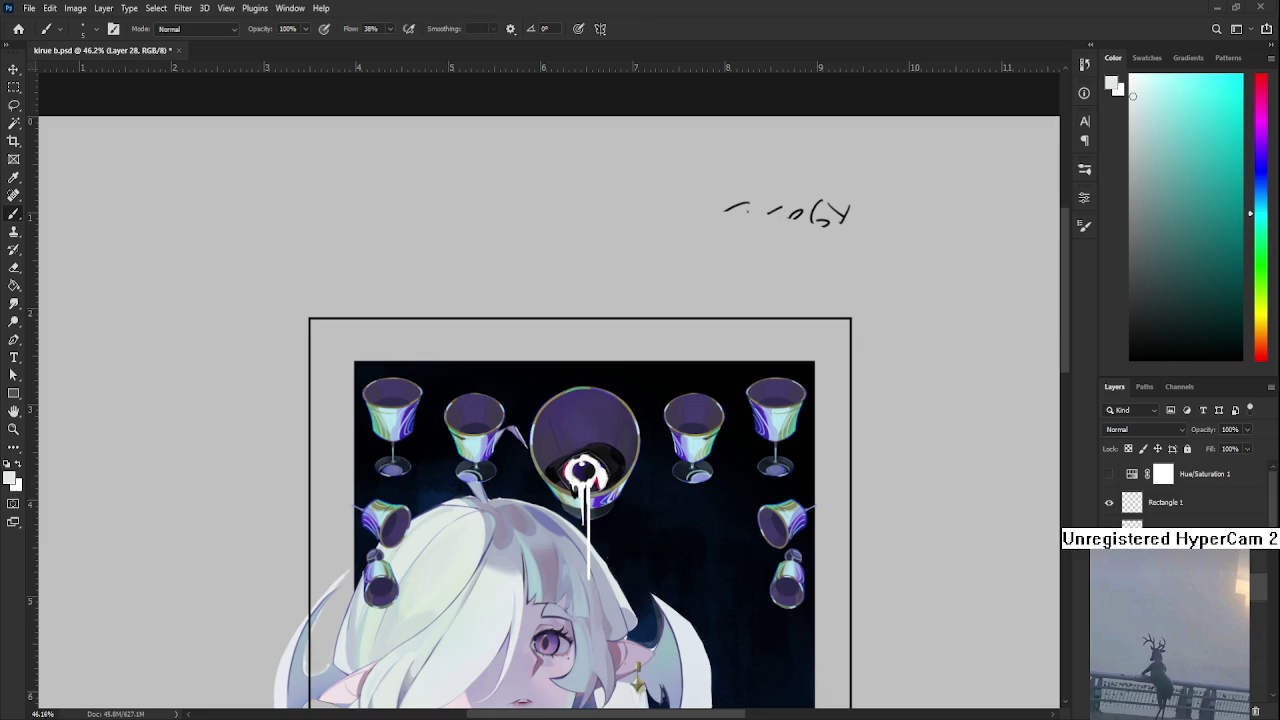
scroll(576, 474, up, 3)
Paint white along the eye's lower-left edge and brighten its upper rim
scroll(576, 474, up, 3)
scroll(576, 474, up, 2)
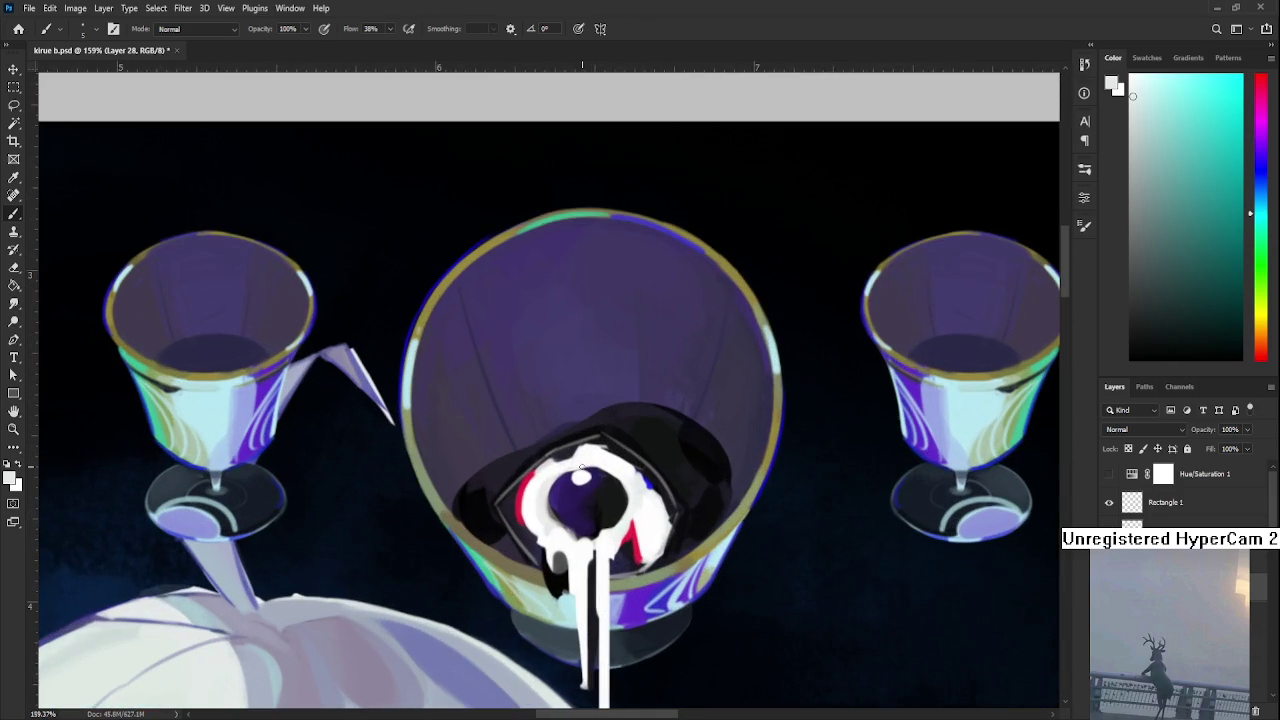
alt+click(552, 490)
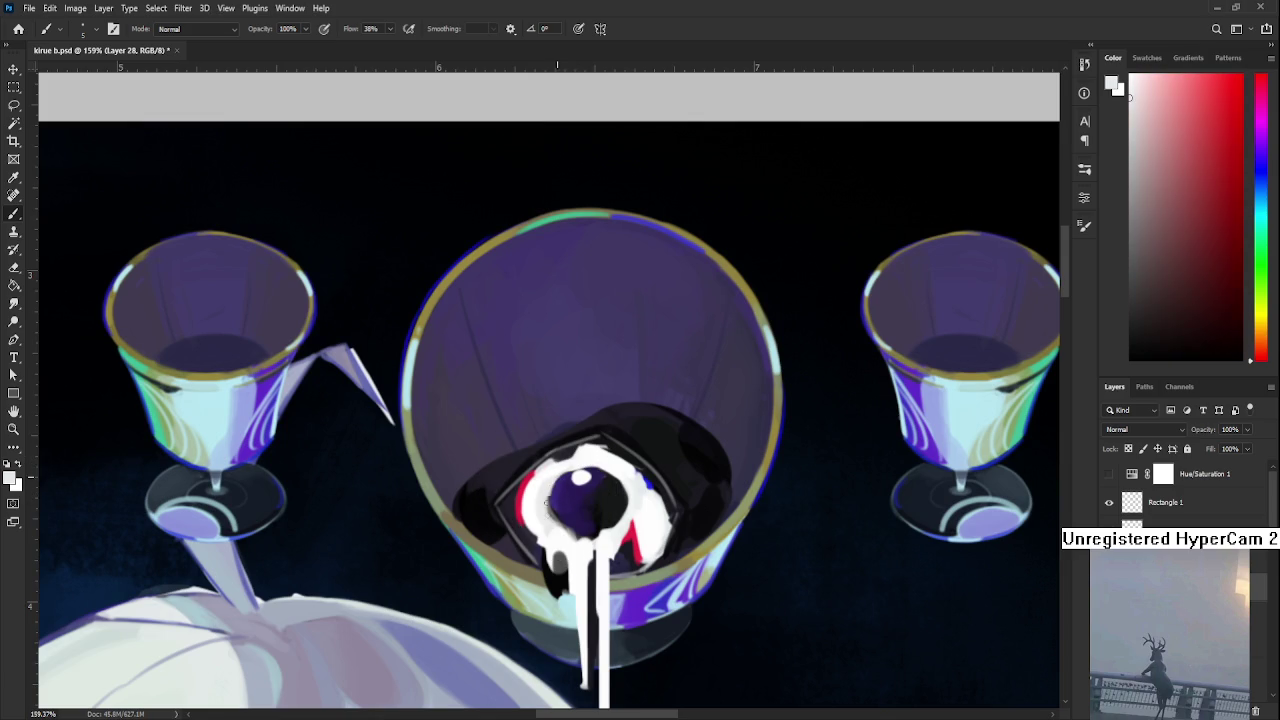
alt+click(626, 486)
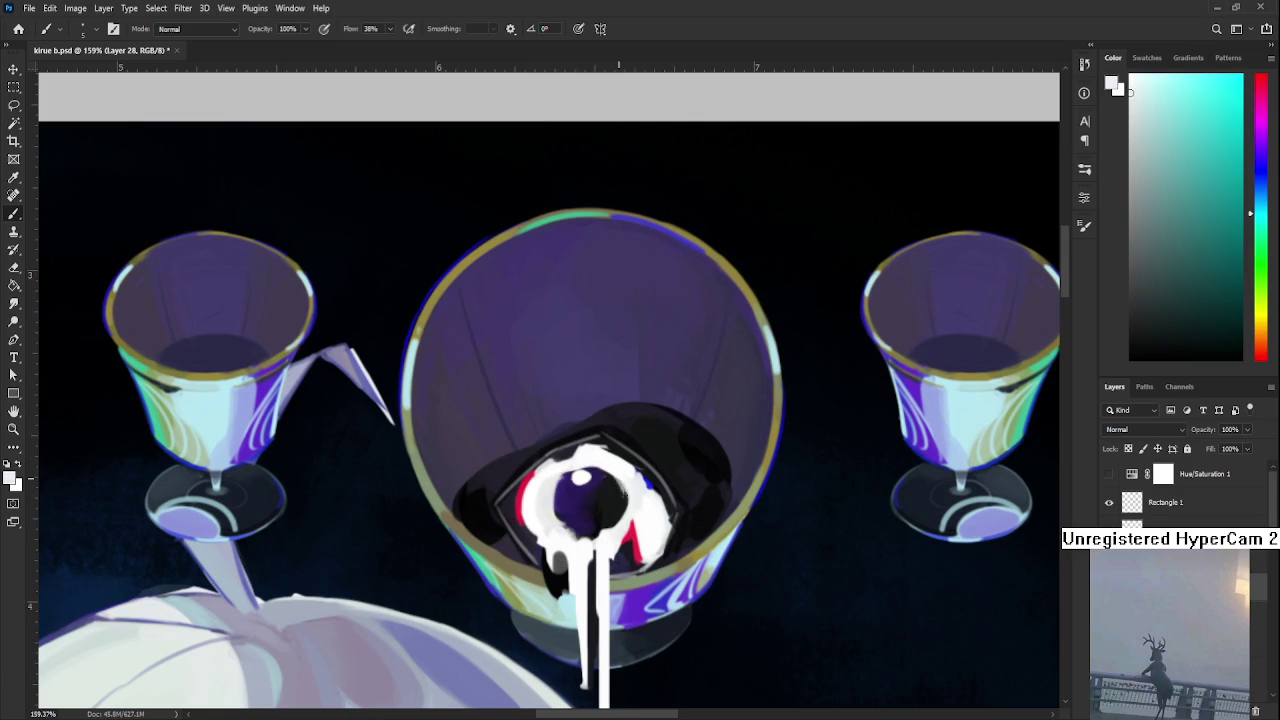
alt+click(562, 484)
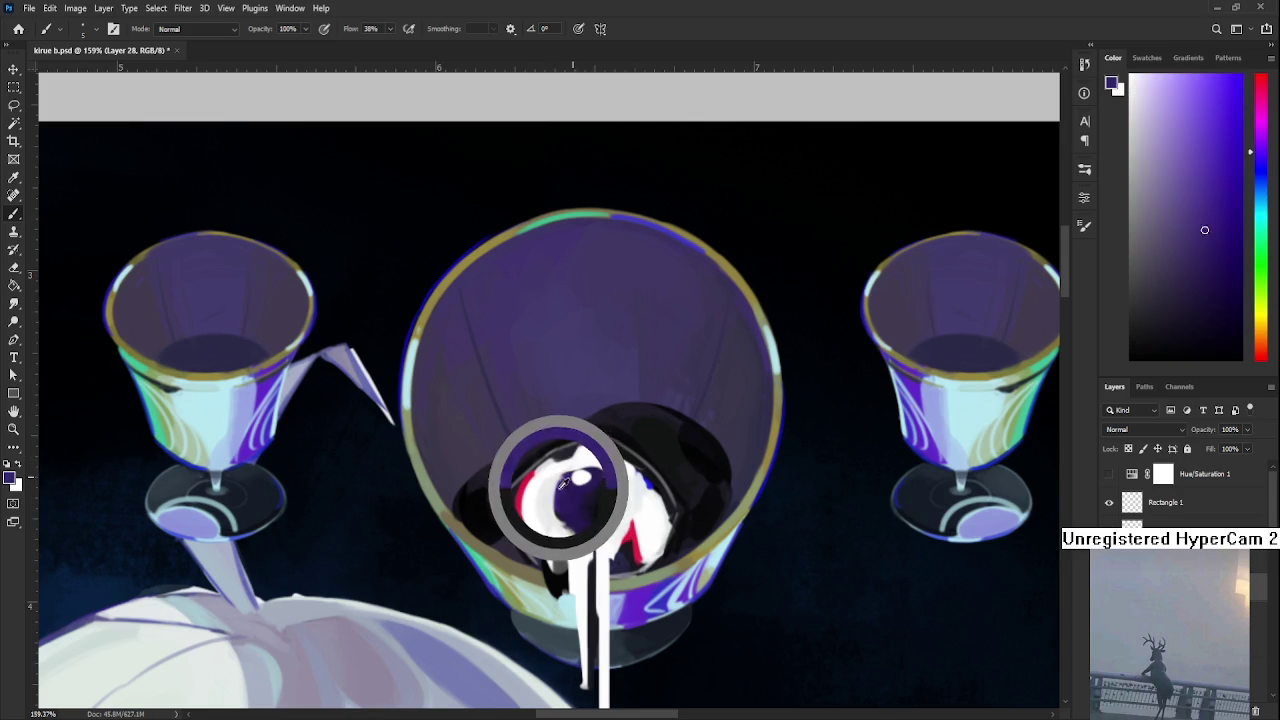
alt+click(548, 466)
alt+click(529, 493)
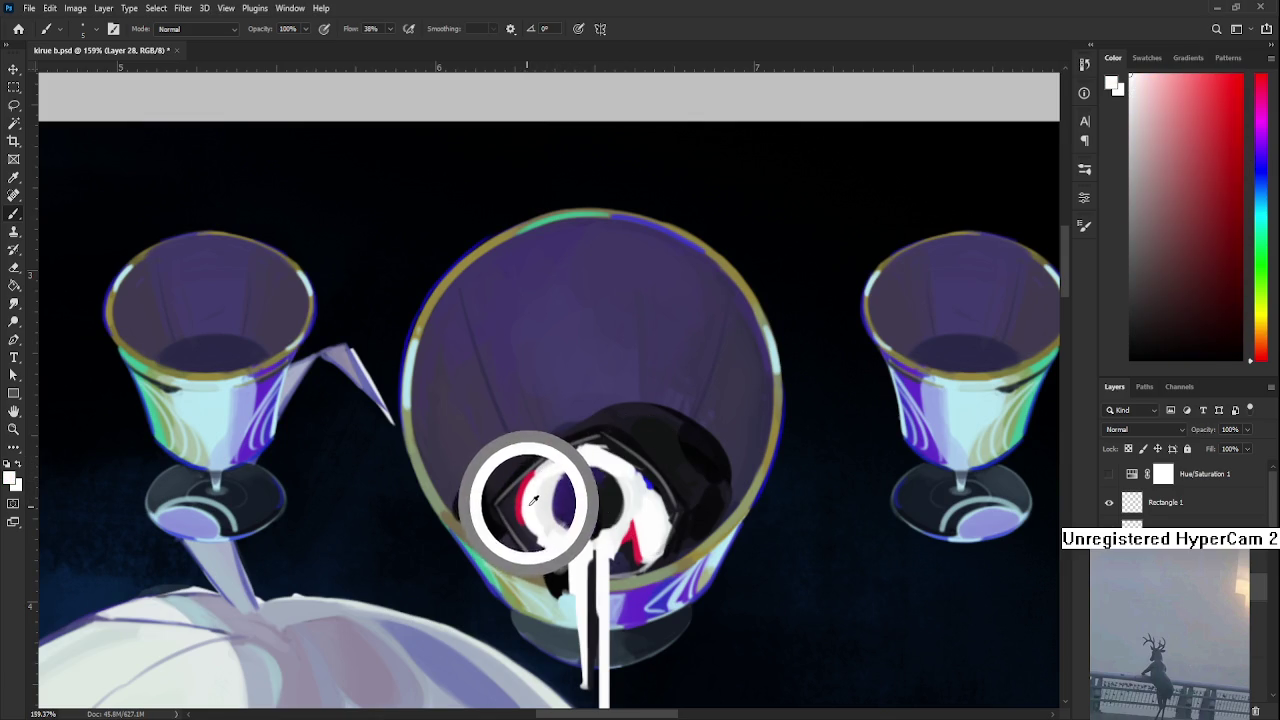
mouse_move(525, 521)
mouse_down()
mouse_move(540, 550)
mouse_move(566, 554)
mouse_move(532, 520)
mouse_up()
mouse_move(540, 470)
mouse_down()
mouse_move(578, 448)
mouse_move(640, 484)
mouse_move(606, 450)
mouse_move(554, 456)
mouse_up()
mouse_move(632, 468)
mouse_down()
mouse_move(646, 494)
mouse_move(614, 558)
mouse_move(642, 546)
mouse_up()
Paint dark navy over the white on the eye's right and lower edges
alt+click(620, 555)
alt+click(629, 557)
drag(638, 502, 632, 545)
alt+click(642, 512)
alt+click(636, 545)
drag(646, 488, 646, 526)
alt+click(647, 514)
mouse_move(644, 482)
mouse_down()
mouse_move(642, 530)
mouse_move(614, 562)
mouse_up()
Sample near-black from the eye's left side, then pick up the eye's white
alt+click(626, 564)
alt+click(632, 538)
alt+click(497, 524)
alt+click(478, 509)
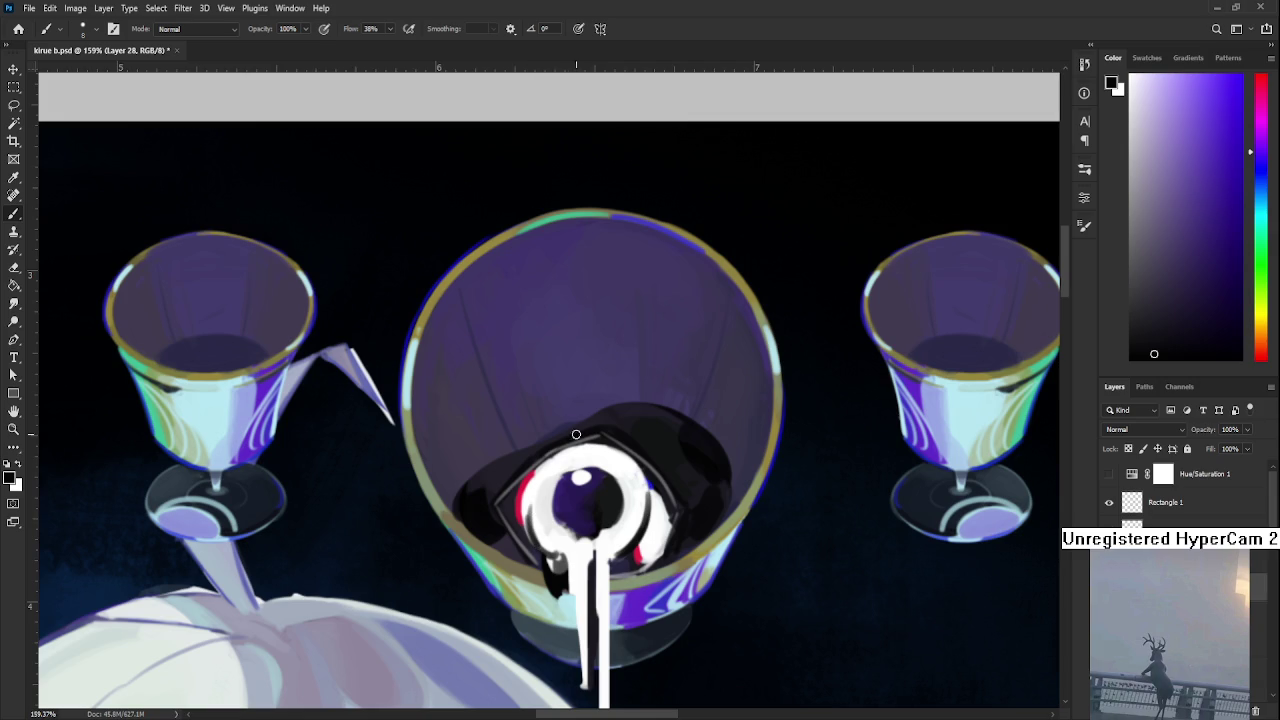
alt+click(567, 458)
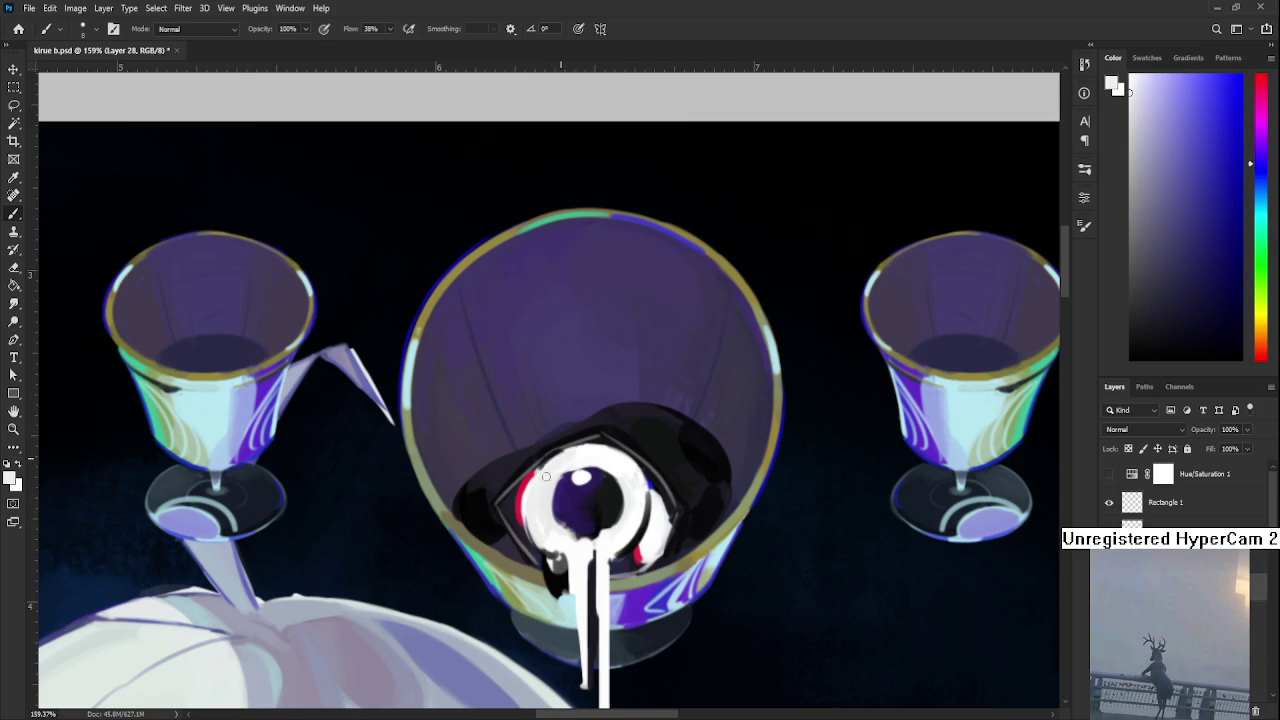
scroll(593, 464, down, 3)
scroll(593, 464, down, 2)
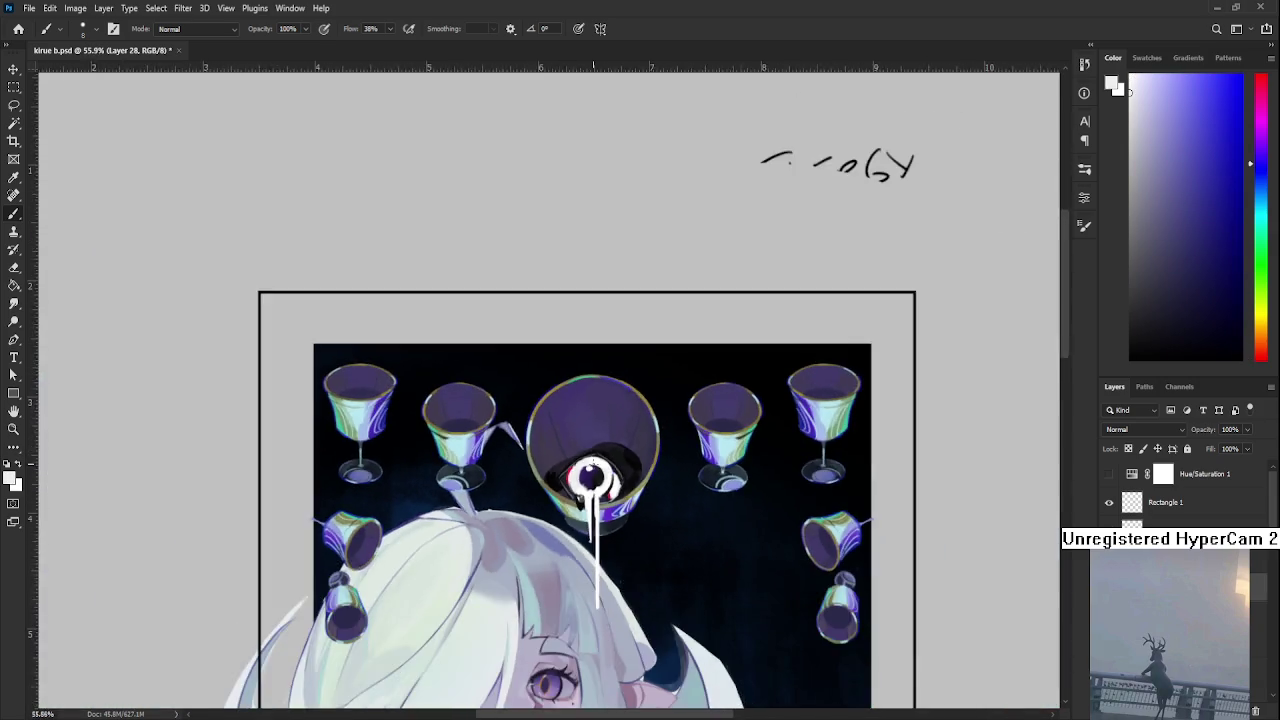
scroll(593, 464, down, 2)
scroll(593, 464, down, 2)
scroll(538, 248, up, 2)
scroll(540, 194, up, 1)
scroll(597, 366, up, 1)
scroll(586, 377, up, 2)
scroll(589, 364, up, 1)
scroll(589, 364, up, 1)
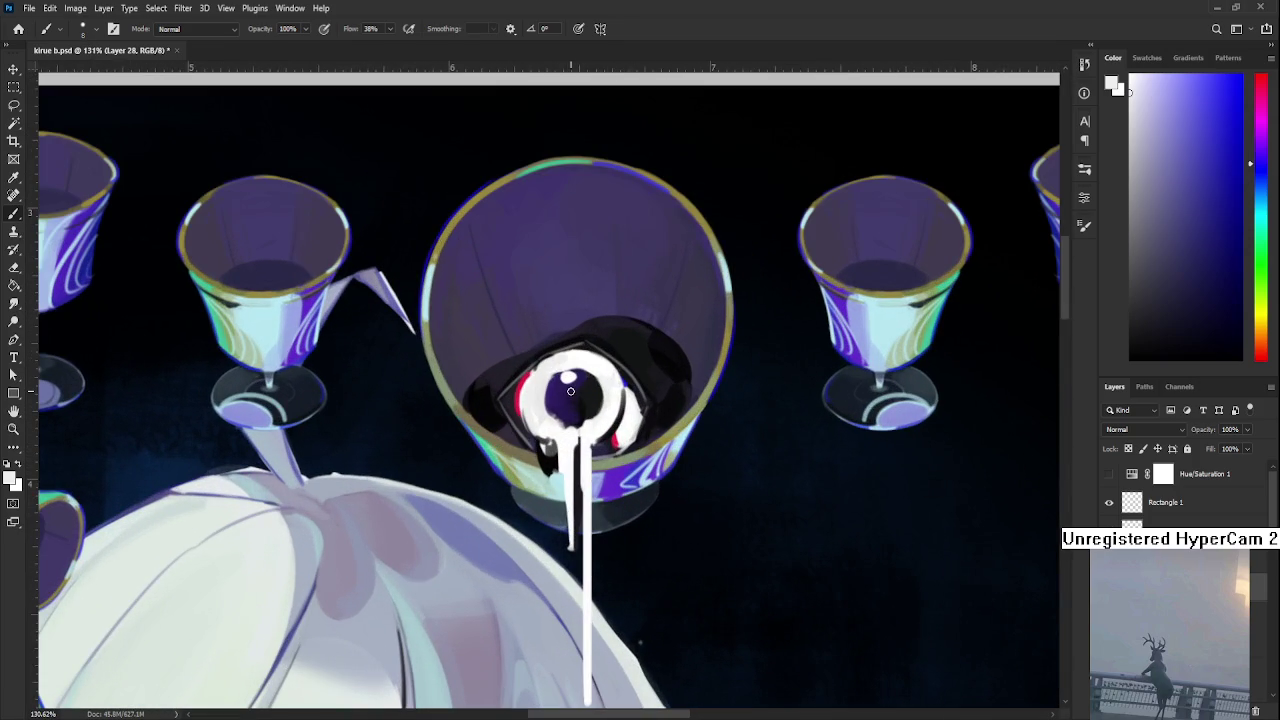
alt+click(555, 425)
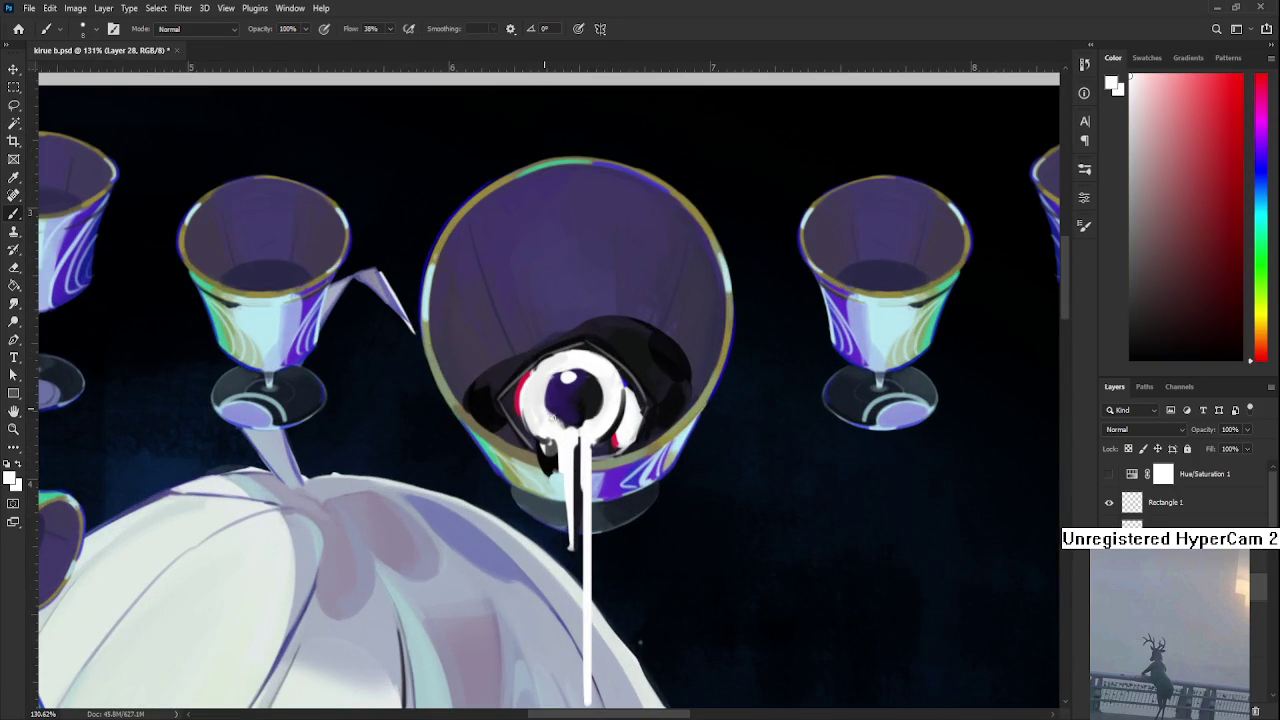
alt+click(550, 395)
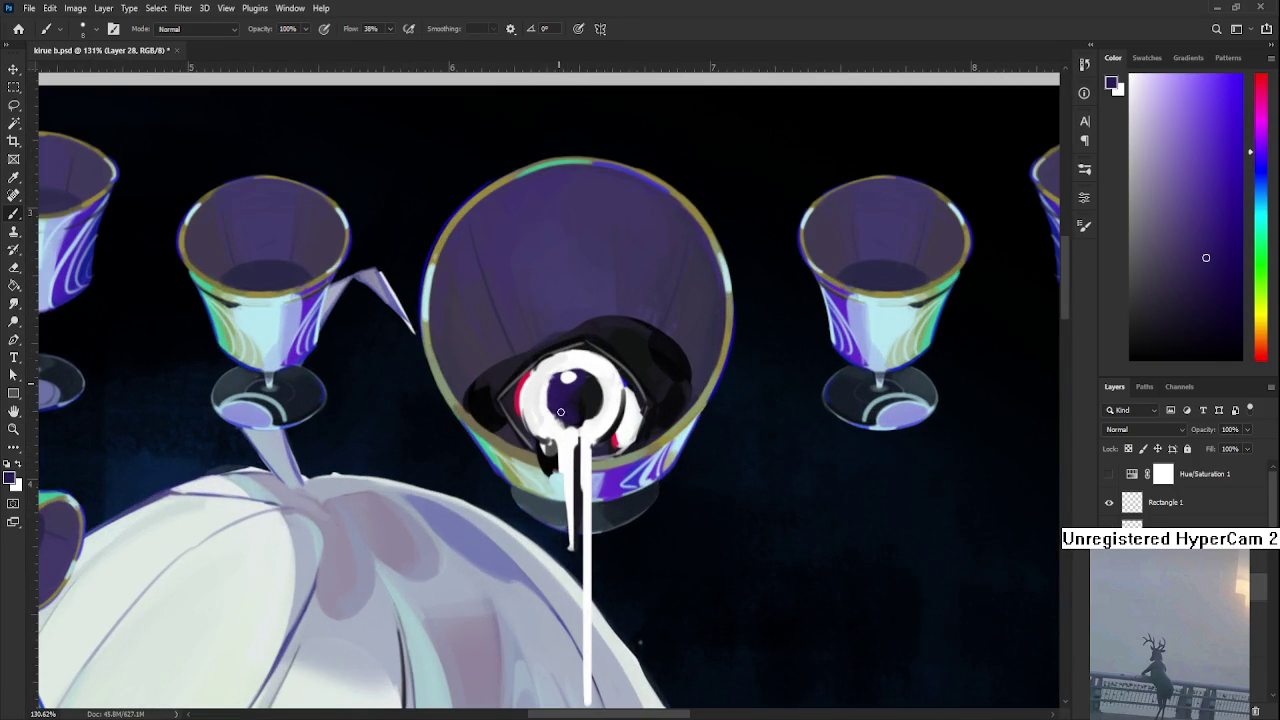
alt+click(558, 402)
alt+click(563, 386)
alt+click(565, 425)
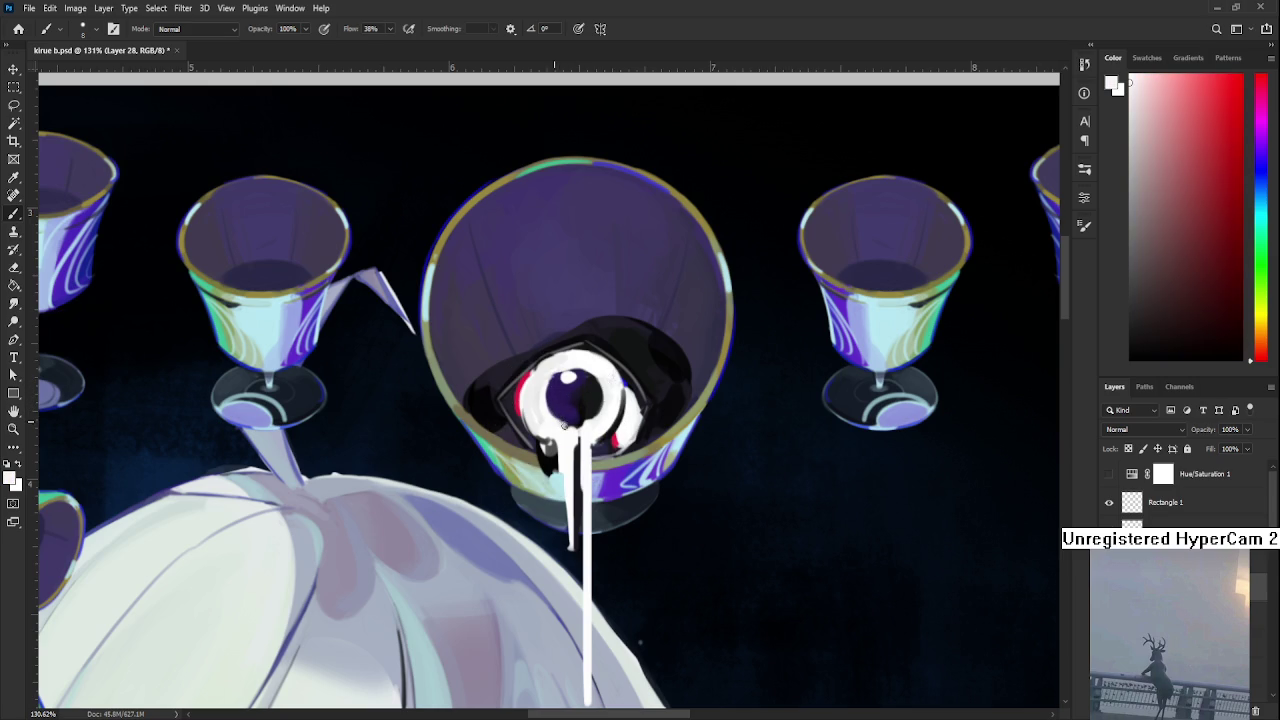
alt+click(573, 423)
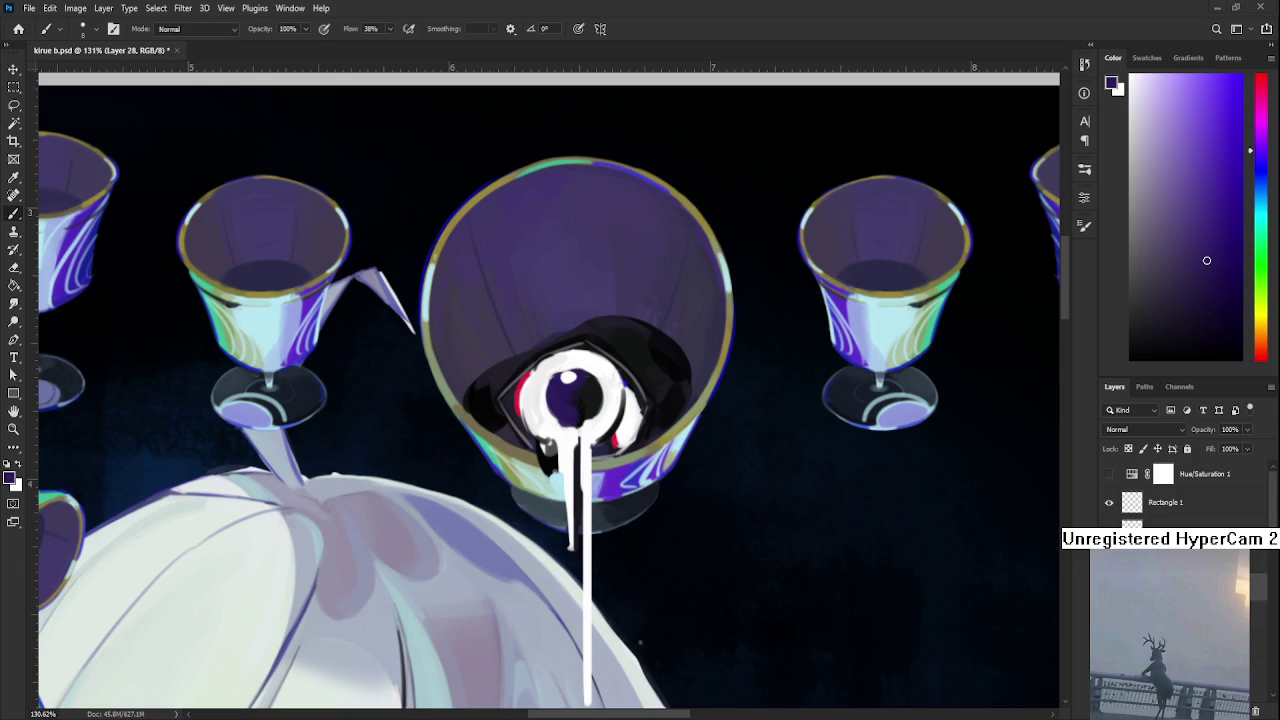
scroll(580, 390, up, 3)
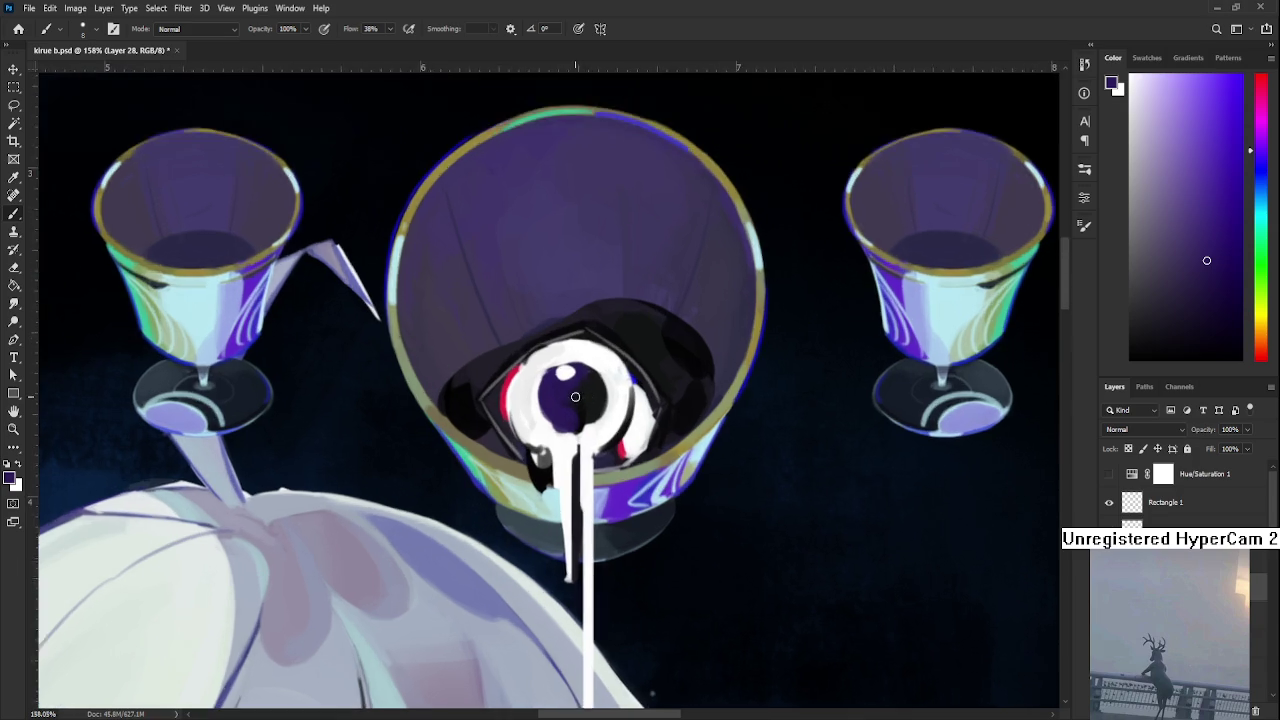
Cover the pupil's left edge and old highlight with dark purple
scroll(580, 390, up, 2)
scroll(565, 413, up, 1)
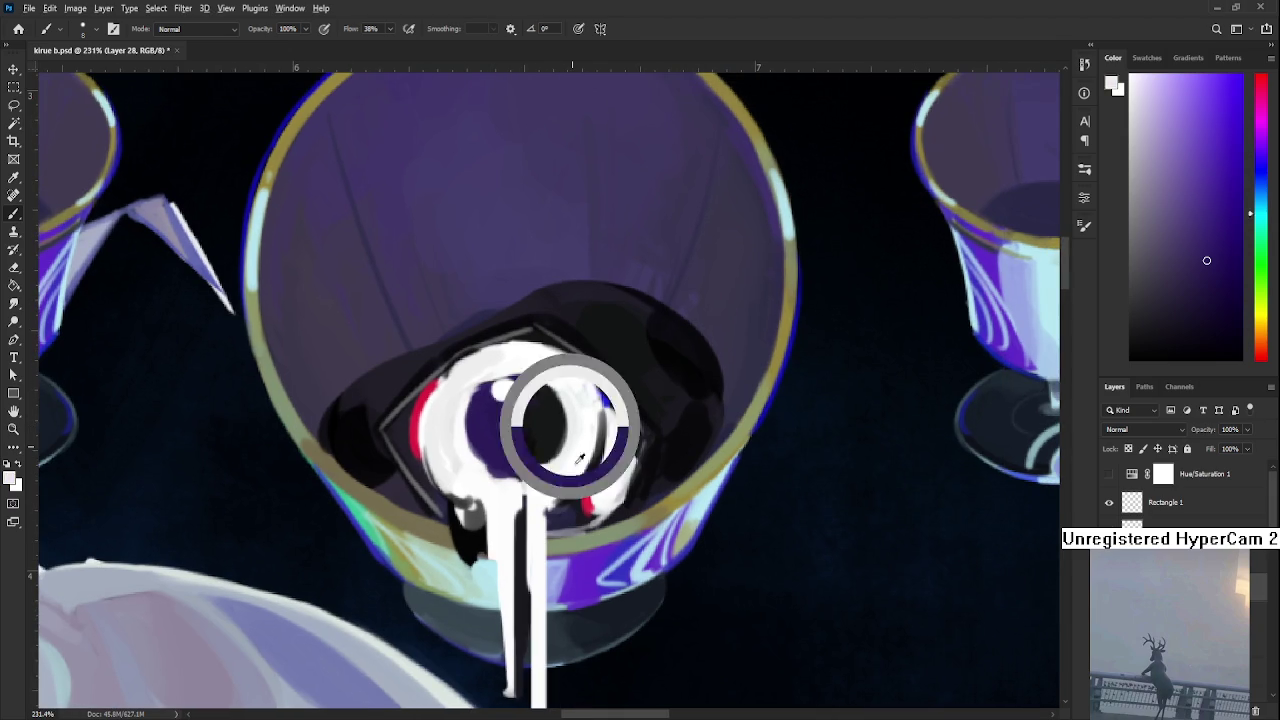
alt+click(586, 498)
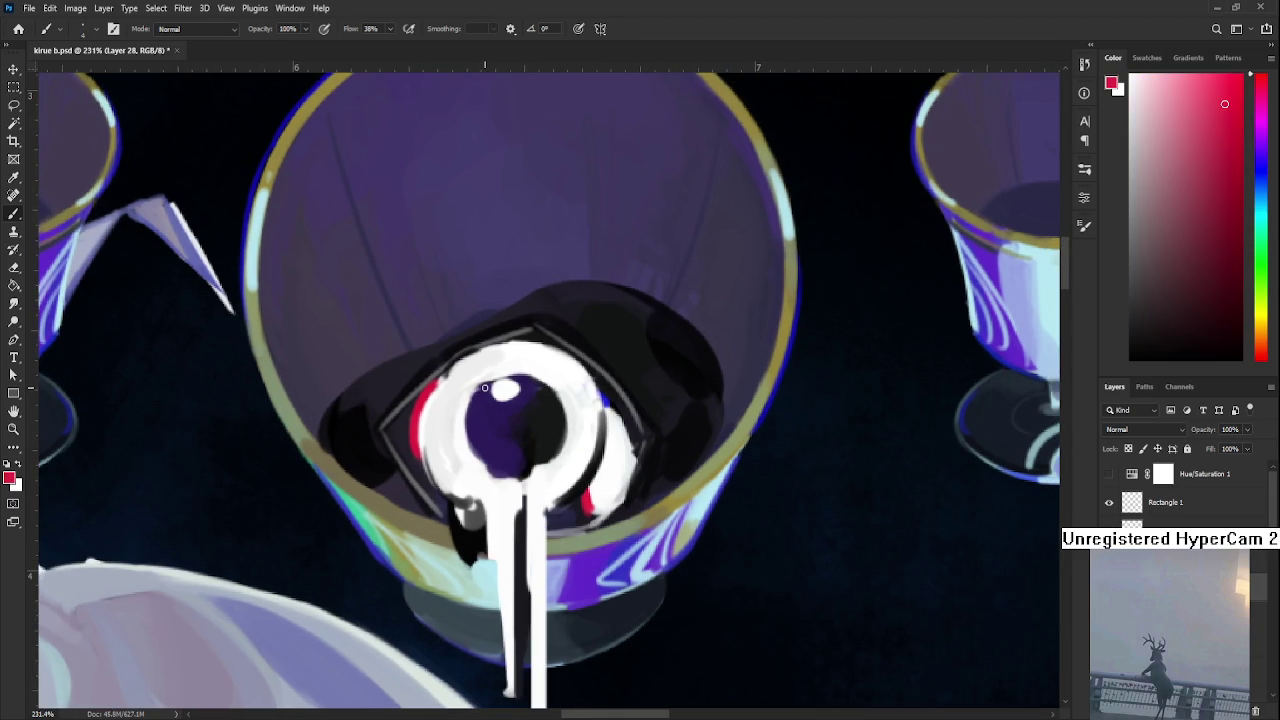
drag(474, 398, 466, 444)
alt+click(485, 398)
drag(485, 395, 468, 446)
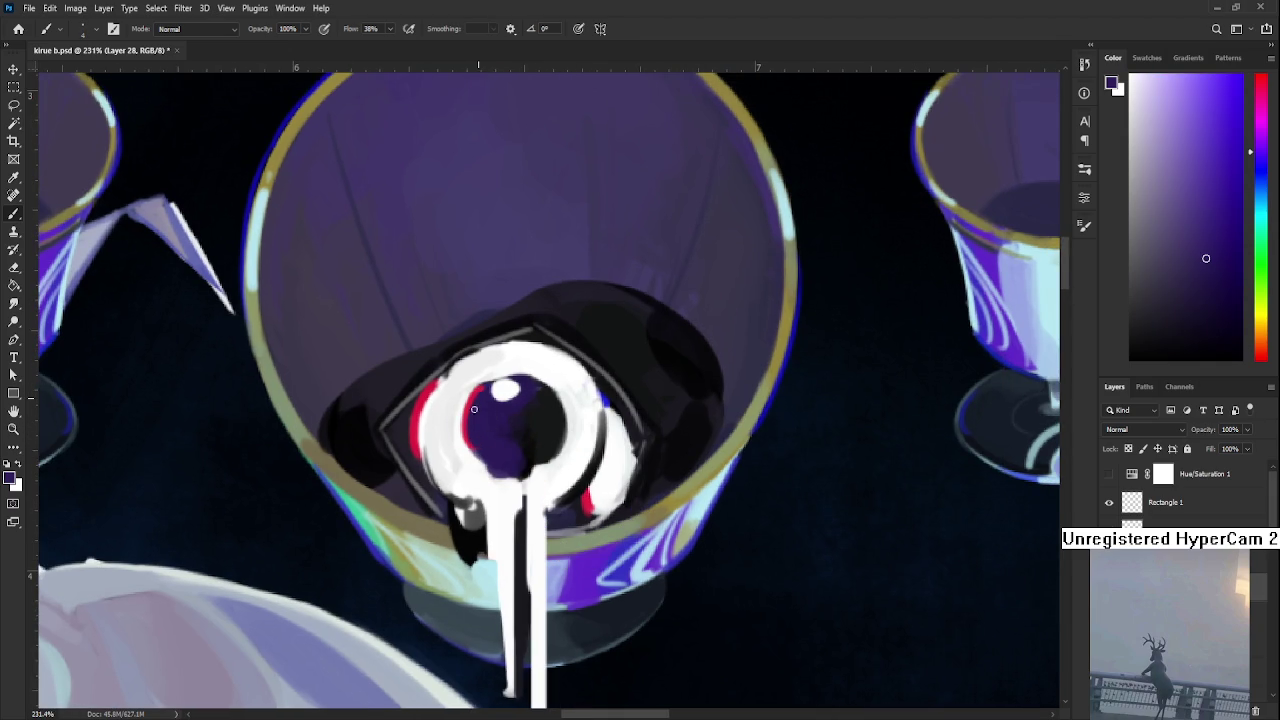
alt+click(500, 402)
mouse_move(512, 390)
mouse_down()
mouse_move(521, 385)
mouse_move(506, 380)
mouse_up()
Dab a white highlight in the pupil and build a soft glow with a larger brush
alt+click(499, 380)
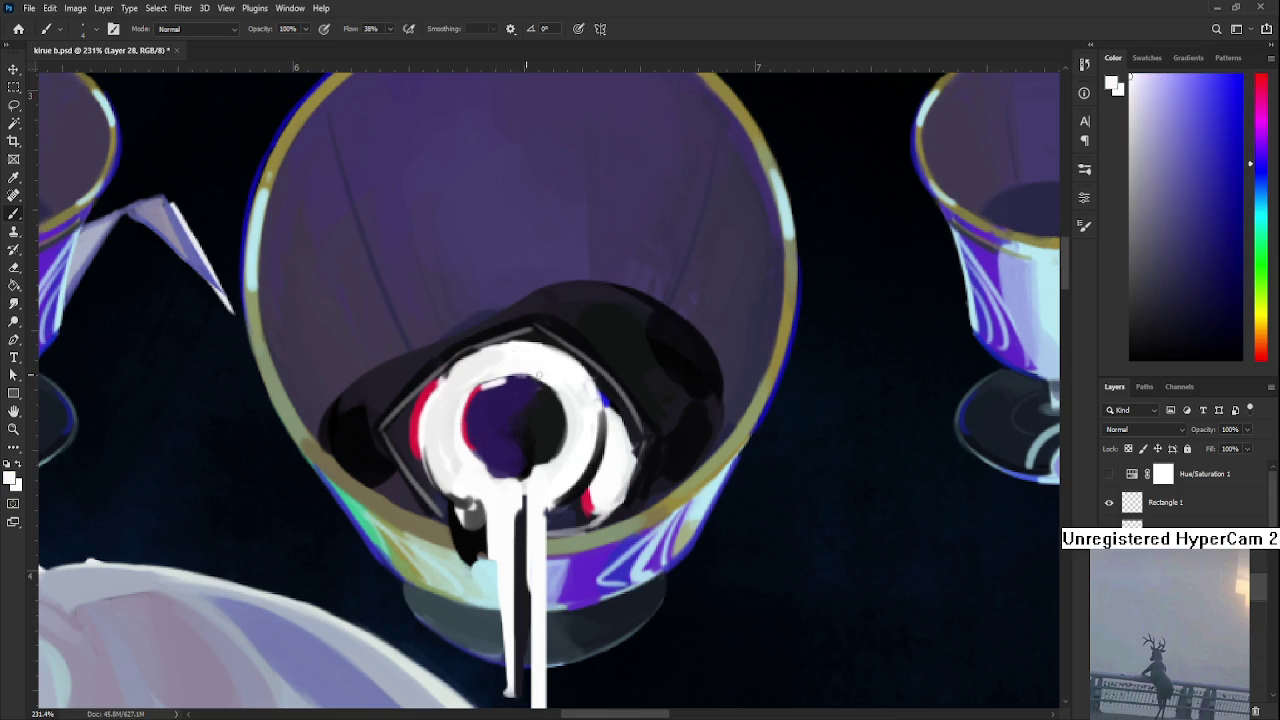
alt+click(540, 452)
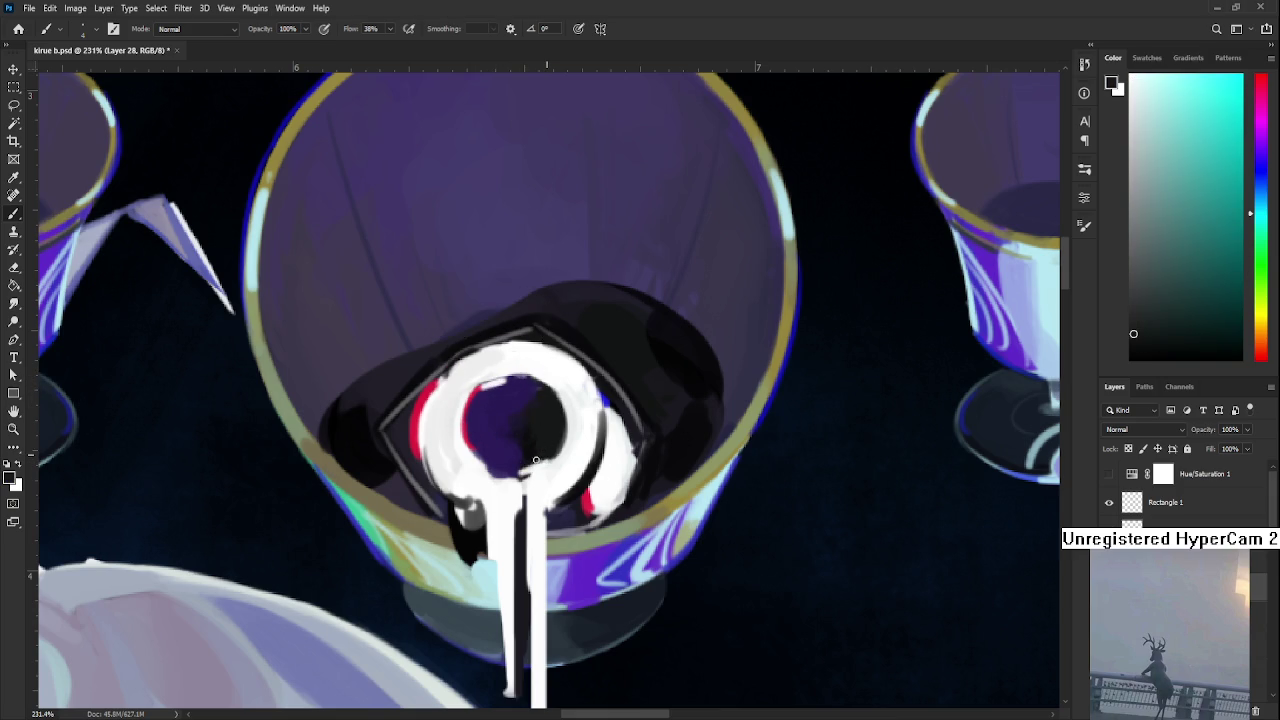
alt+click(524, 465)
click(508, 420)
key(bracketright)
drag(507, 422, 505, 424)
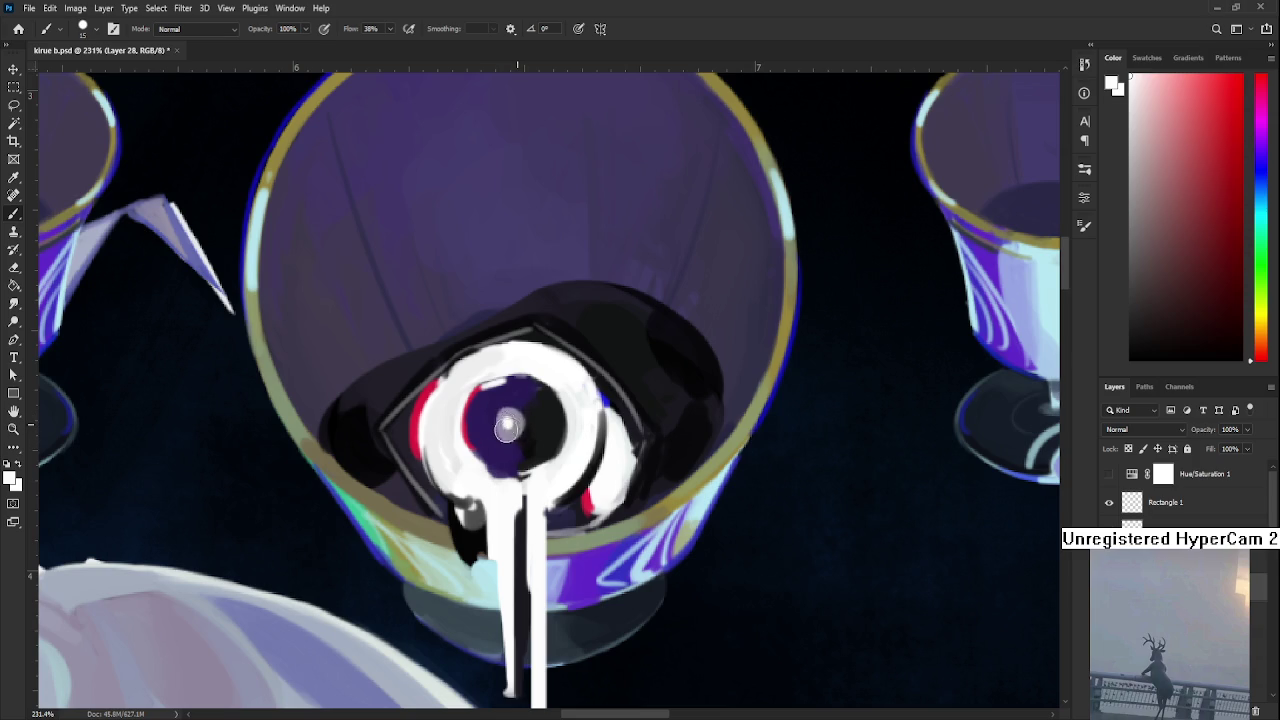
Sample blue-violet shades from the iris to shade around the white catchlight
alt+click(507, 423)
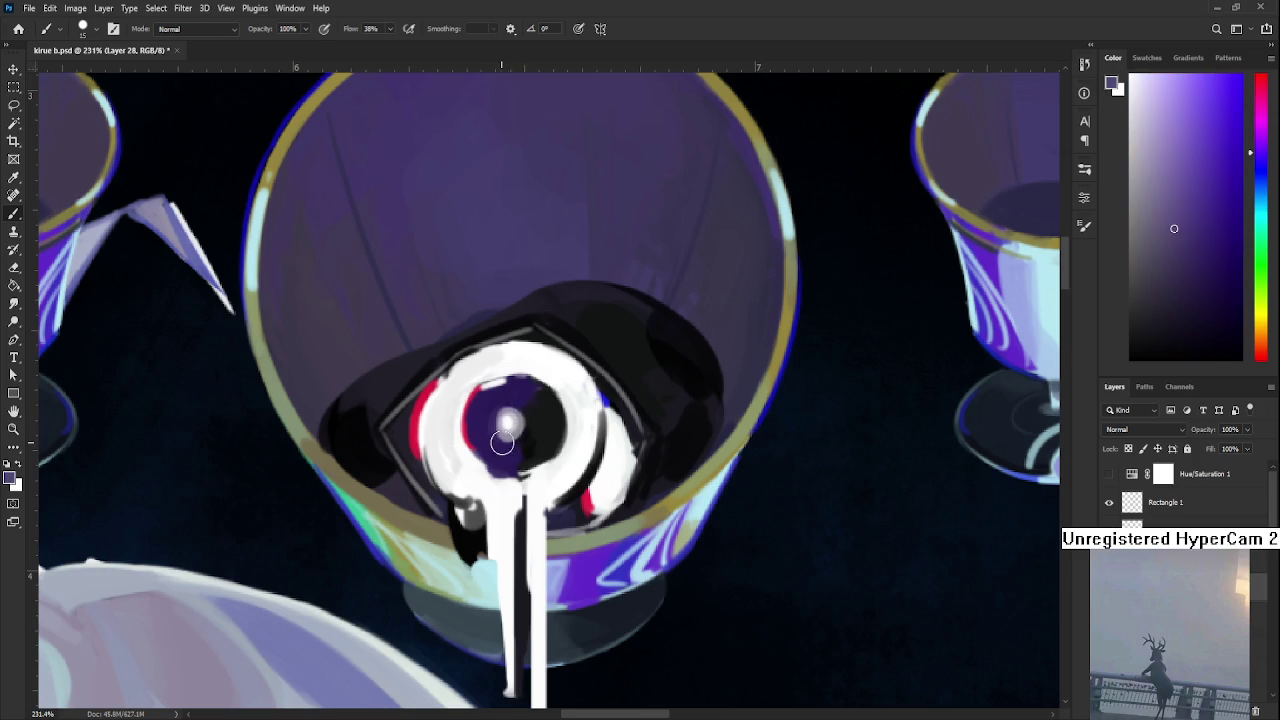
alt+click(532, 405)
alt+click(531, 396)
alt+drag(541, 393, 601, 397)
key(bracketleft)
key(bracketleft)
key(bracketleft)
key(bracketright)
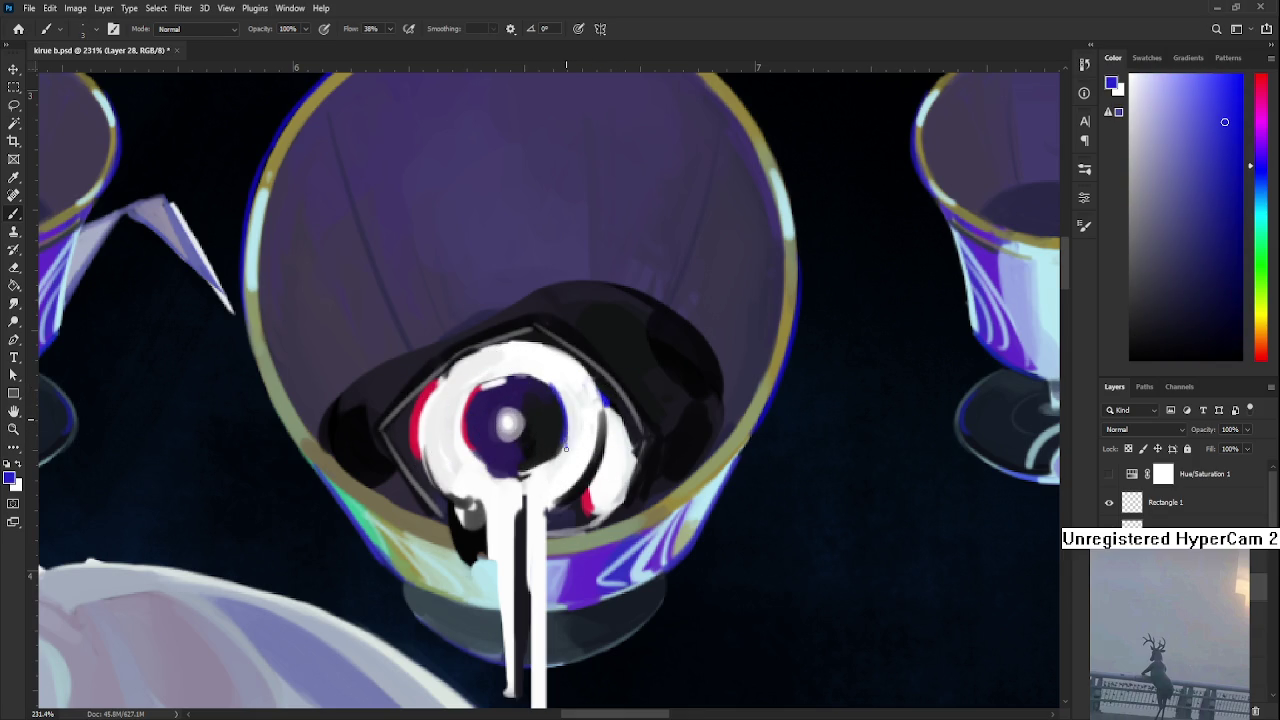
alt+click(555, 440)
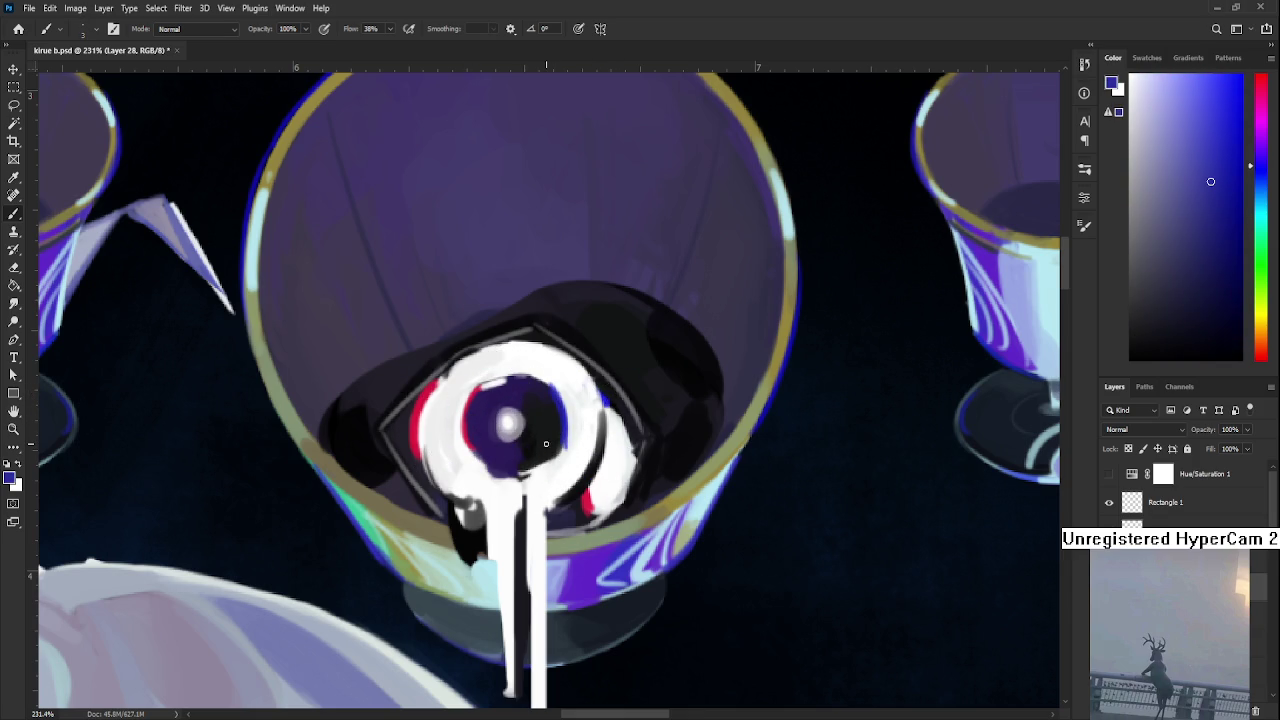
alt+click(510, 488)
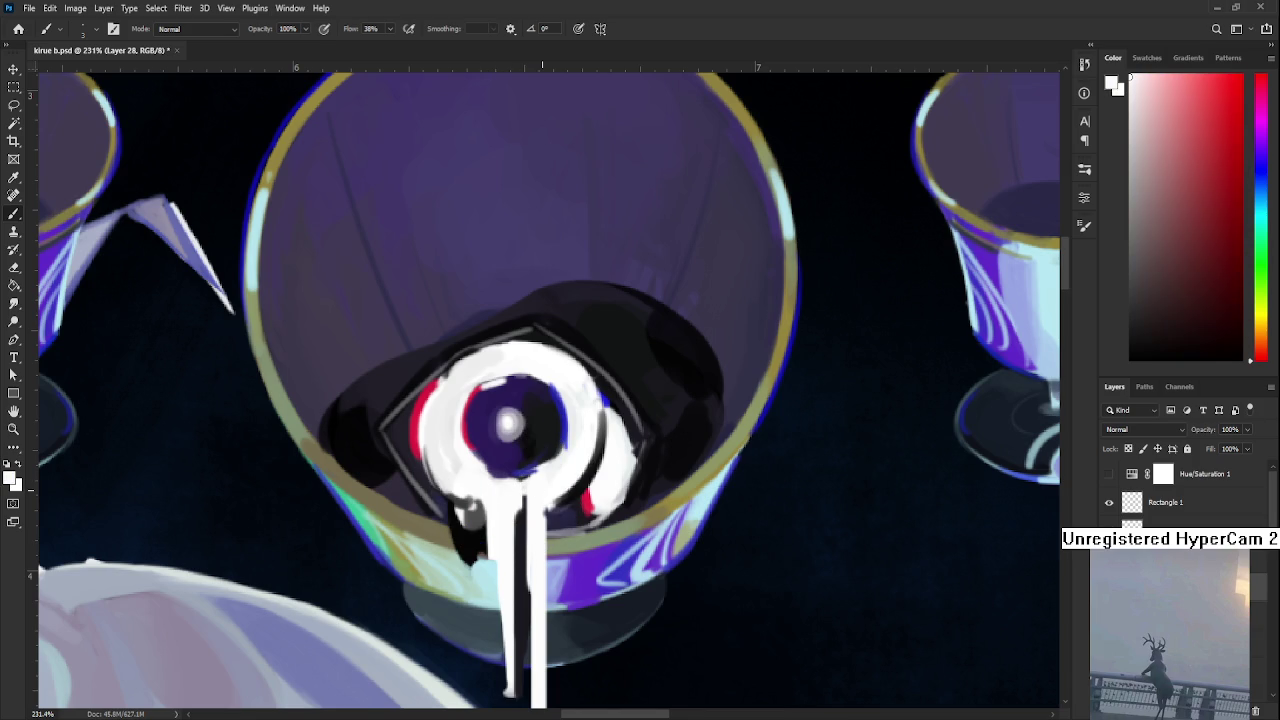
Paint black, then white, along the eye's upper-left rim using colours sampled from the eye
scroll(549, 484, down, 3)
scroll(549, 484, up, 2)
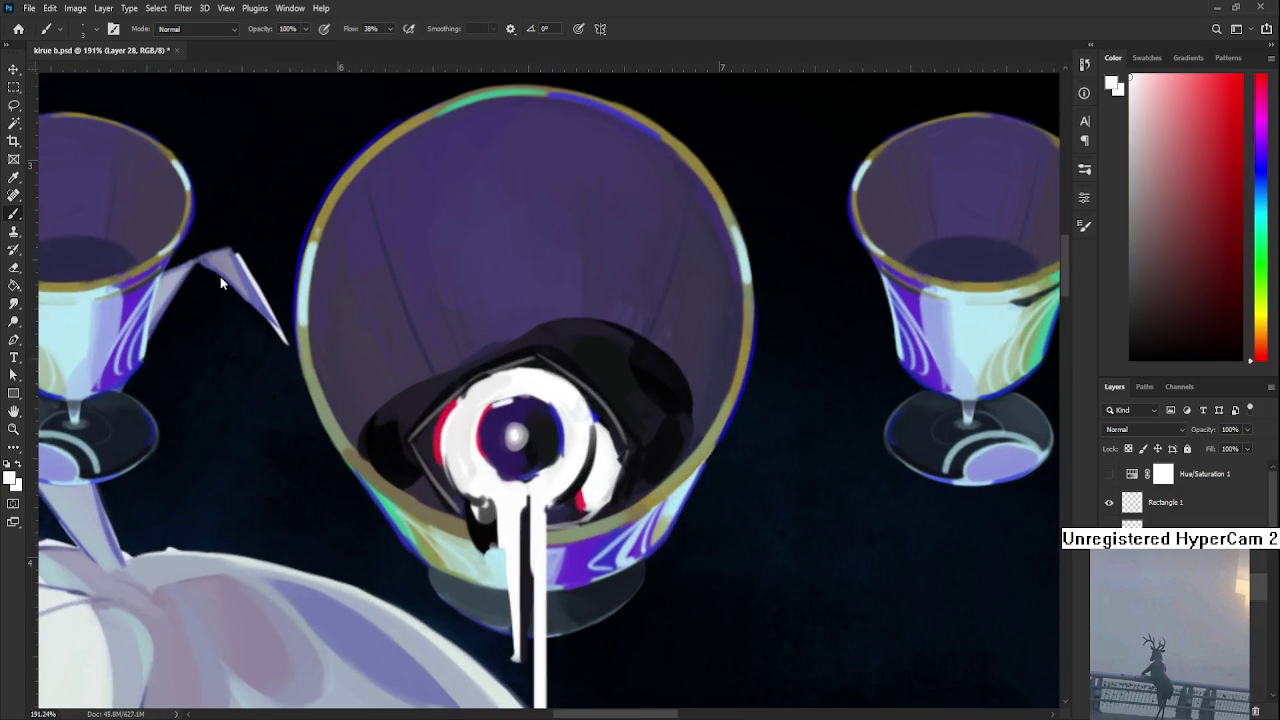
alt+click(555, 442)
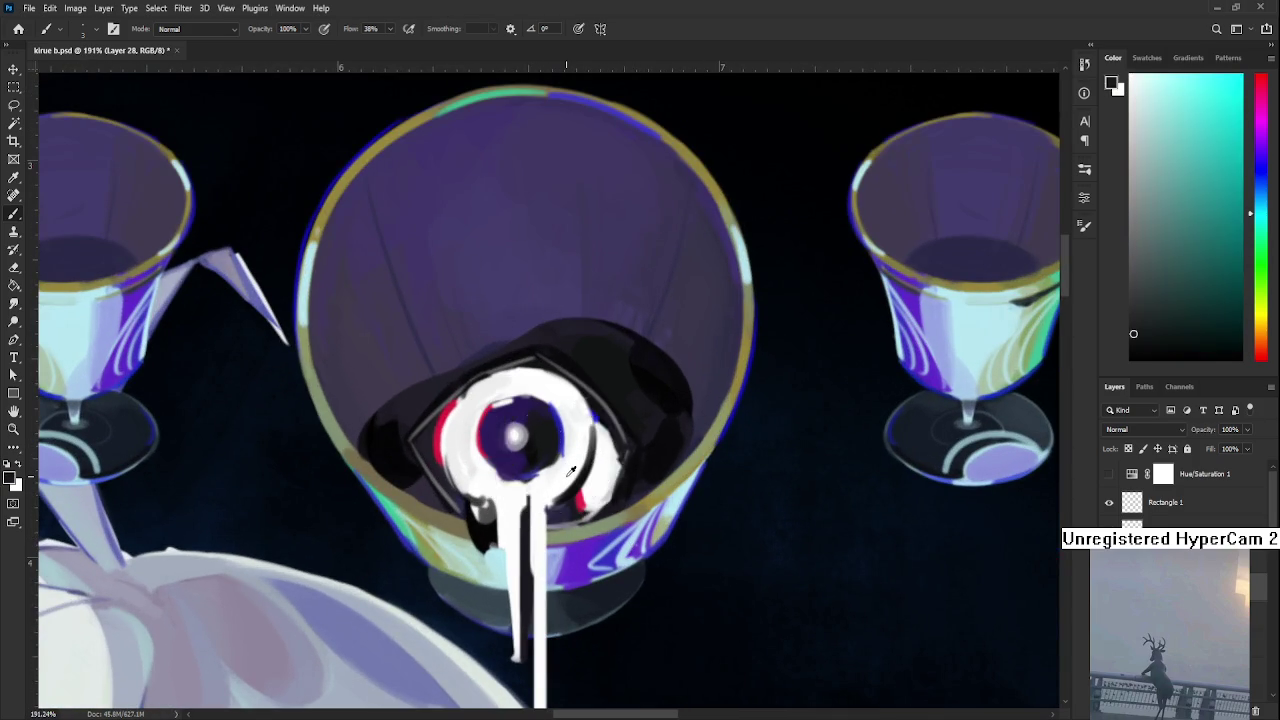
alt+click(472, 402)
alt+click(449, 420)
alt+click(400, 443)
drag(408, 462, 428, 410)
alt+click(428, 400)
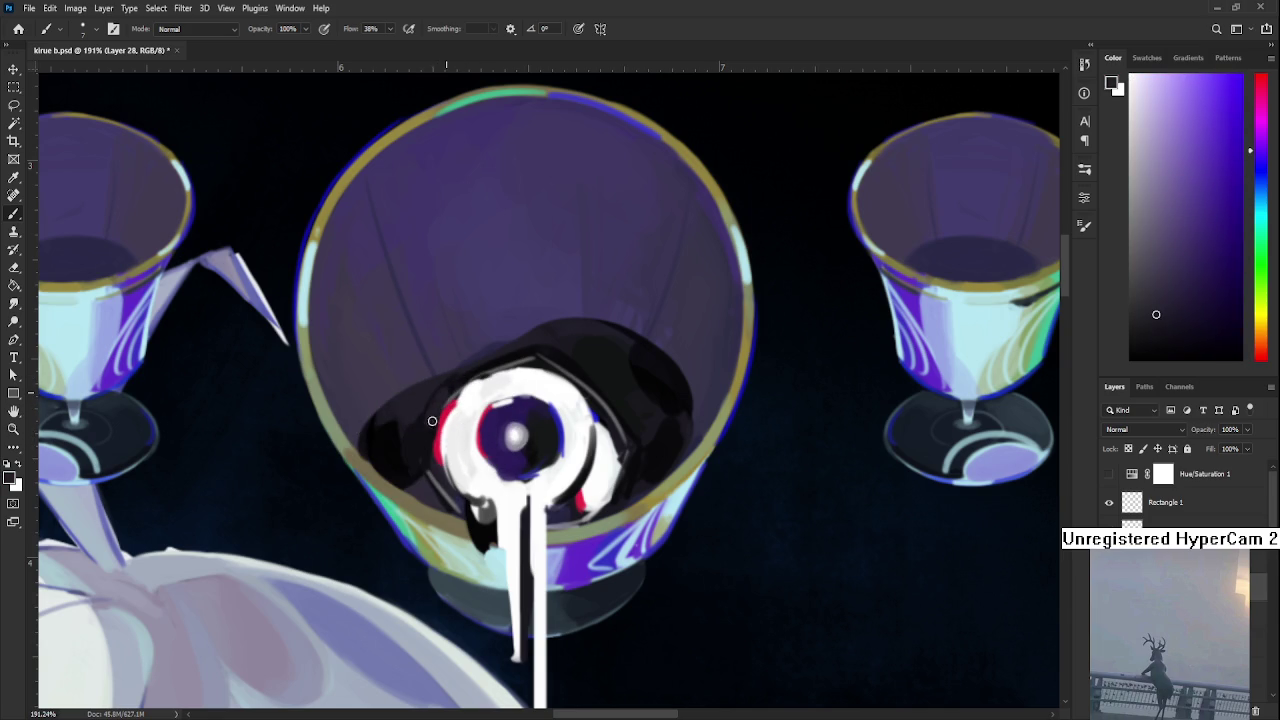
alt+click(465, 420)
mouse_move(448, 414)
mouse_down()
mouse_move(440, 390)
mouse_move(434, 402)
mouse_up()
alt+click(429, 421)
alt+click(451, 392)
Add a white dab and dark blue-purple dabs along the eye's upper rim
key(l)
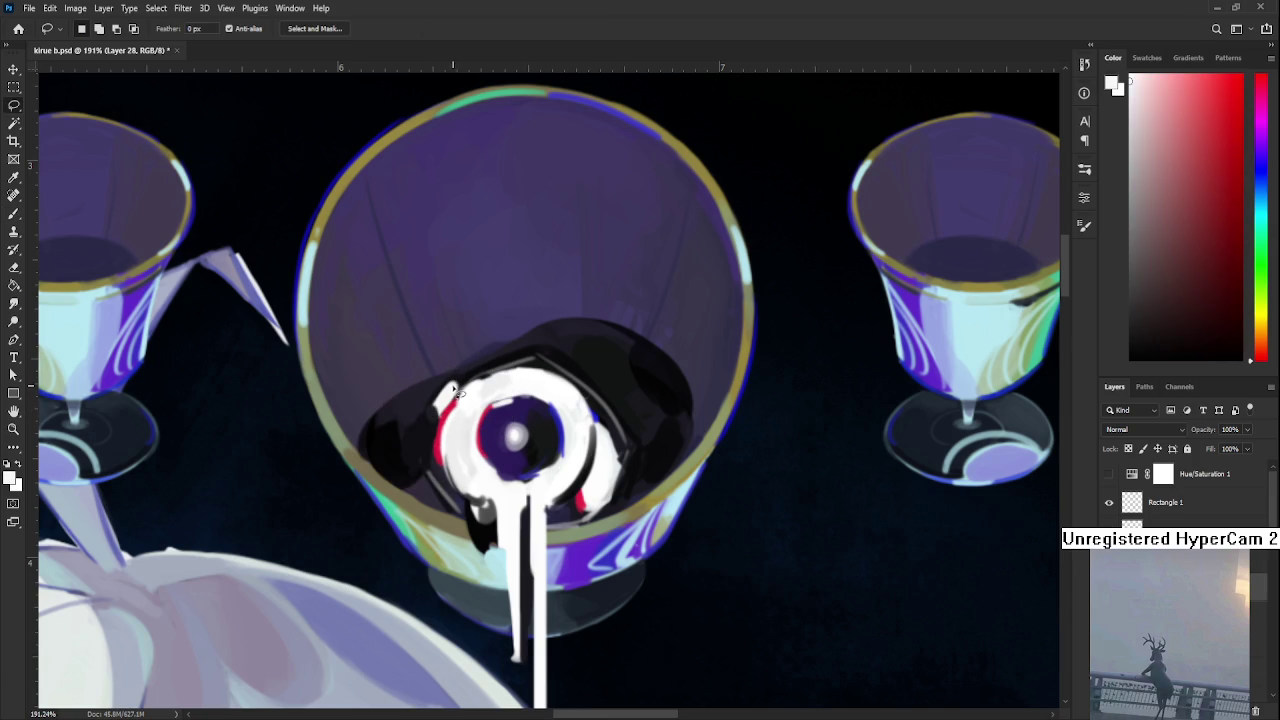
key(b)
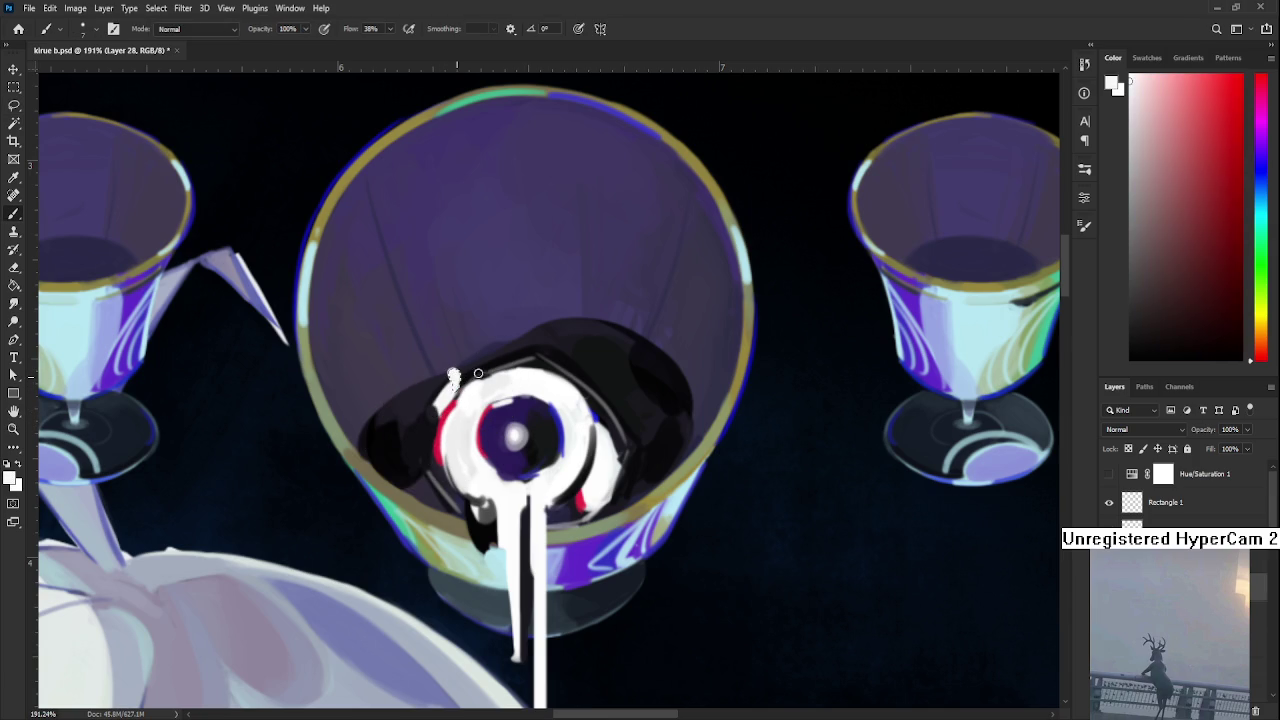
key(l)
key(b)
drag(492, 369, 503, 357)
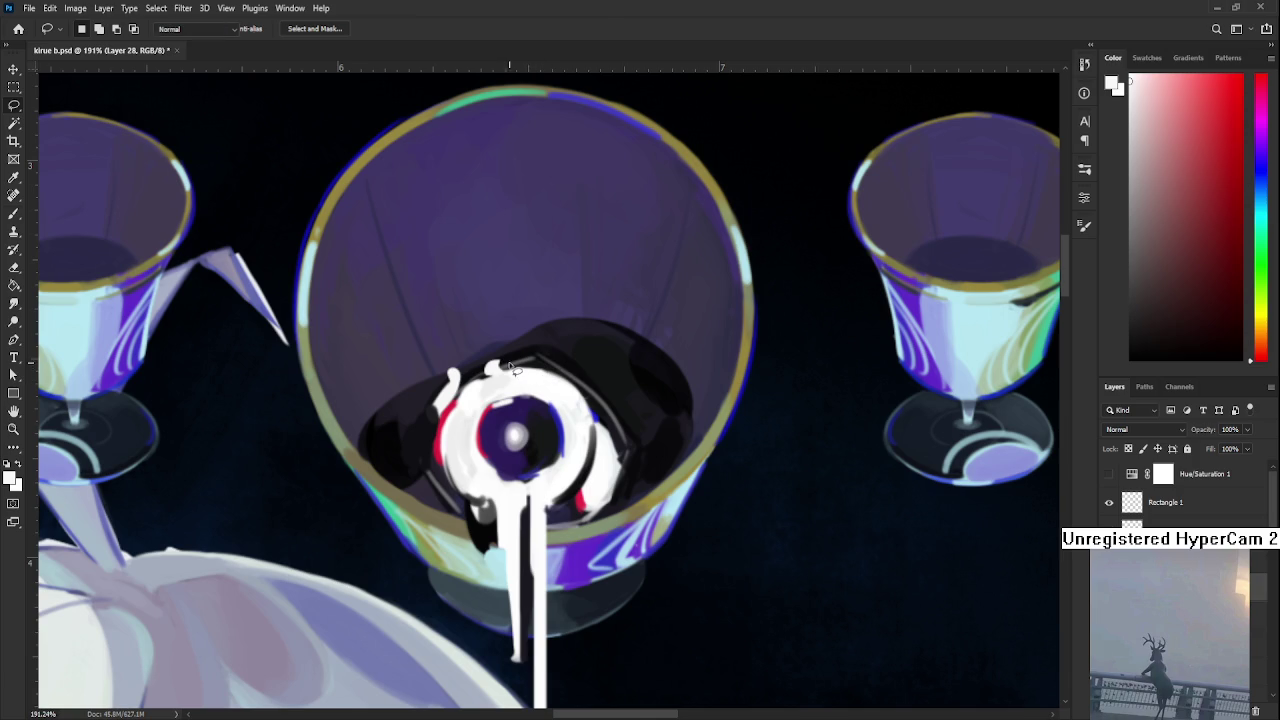
alt+click(503, 356)
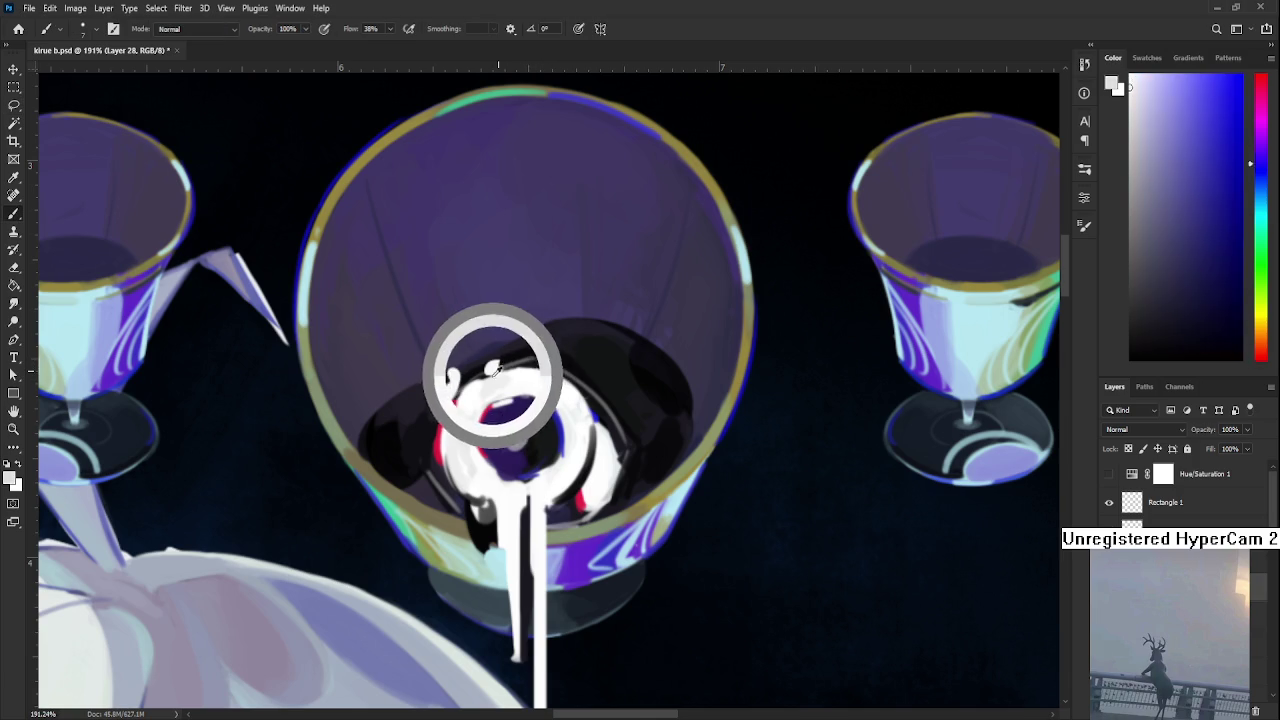
alt+click(504, 360)
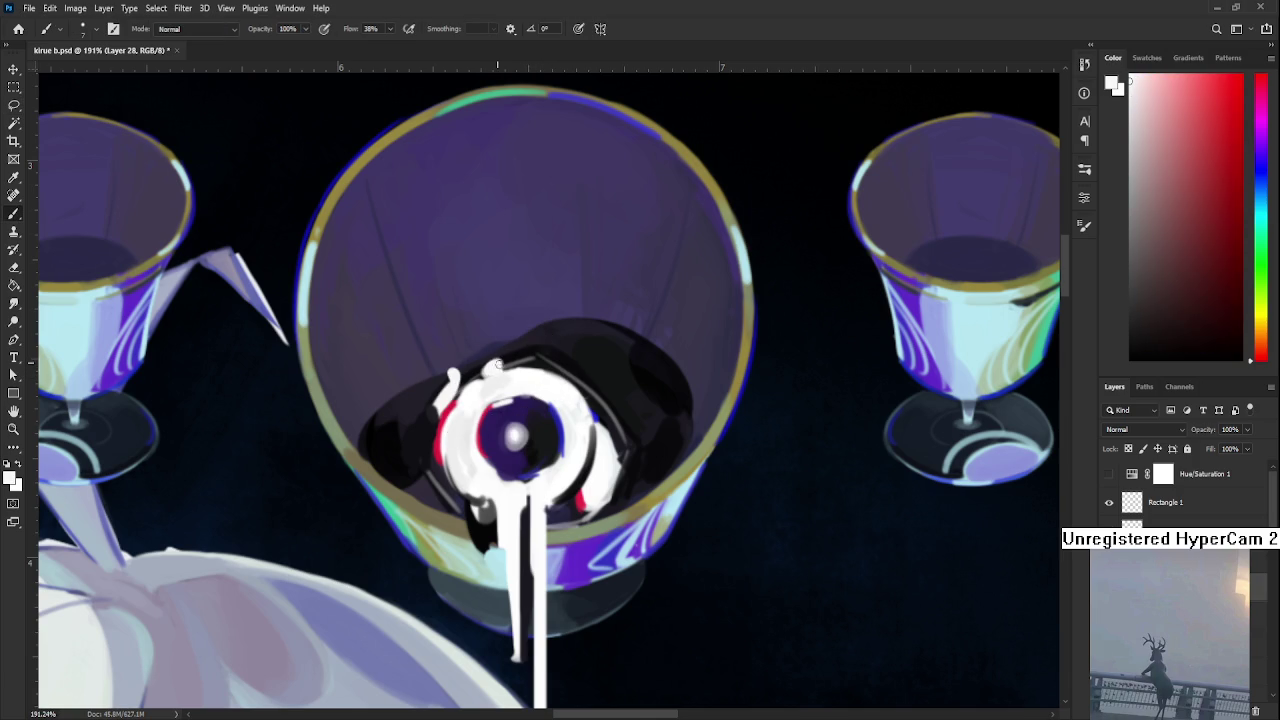
alt+click(509, 351)
drag(478, 366, 500, 362)
alt+click(511, 366)
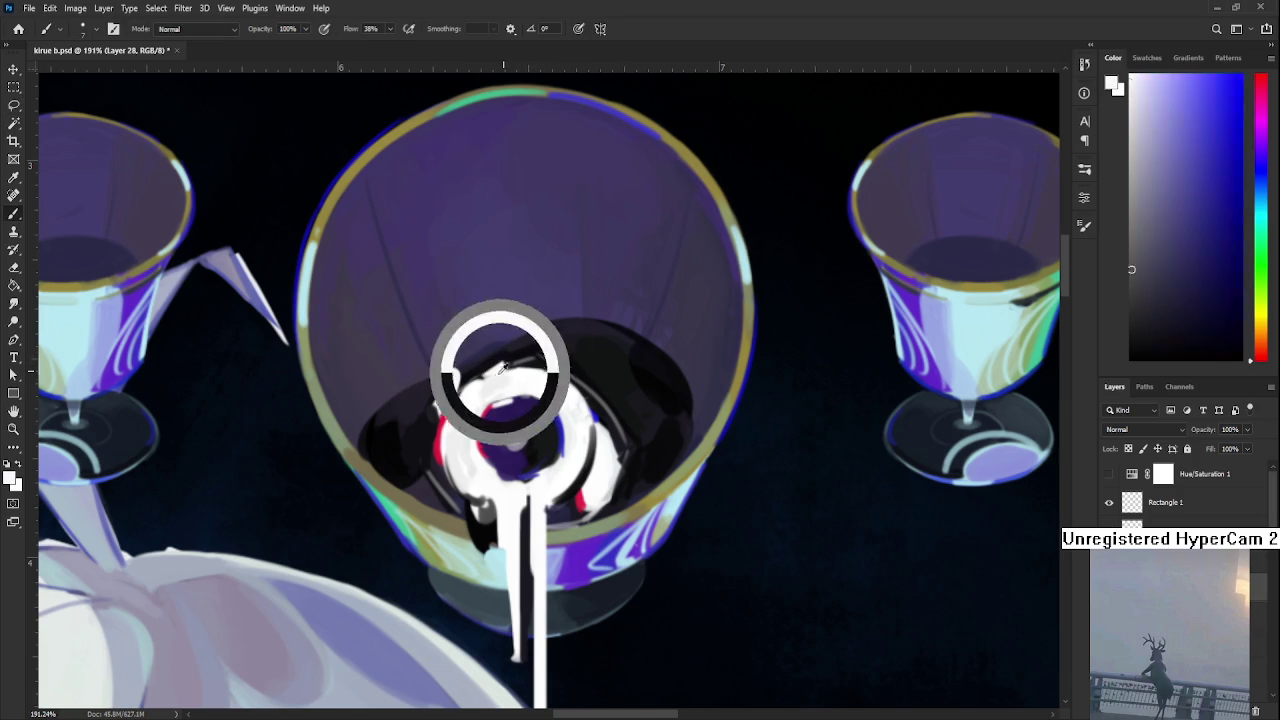
alt+click(512, 366)
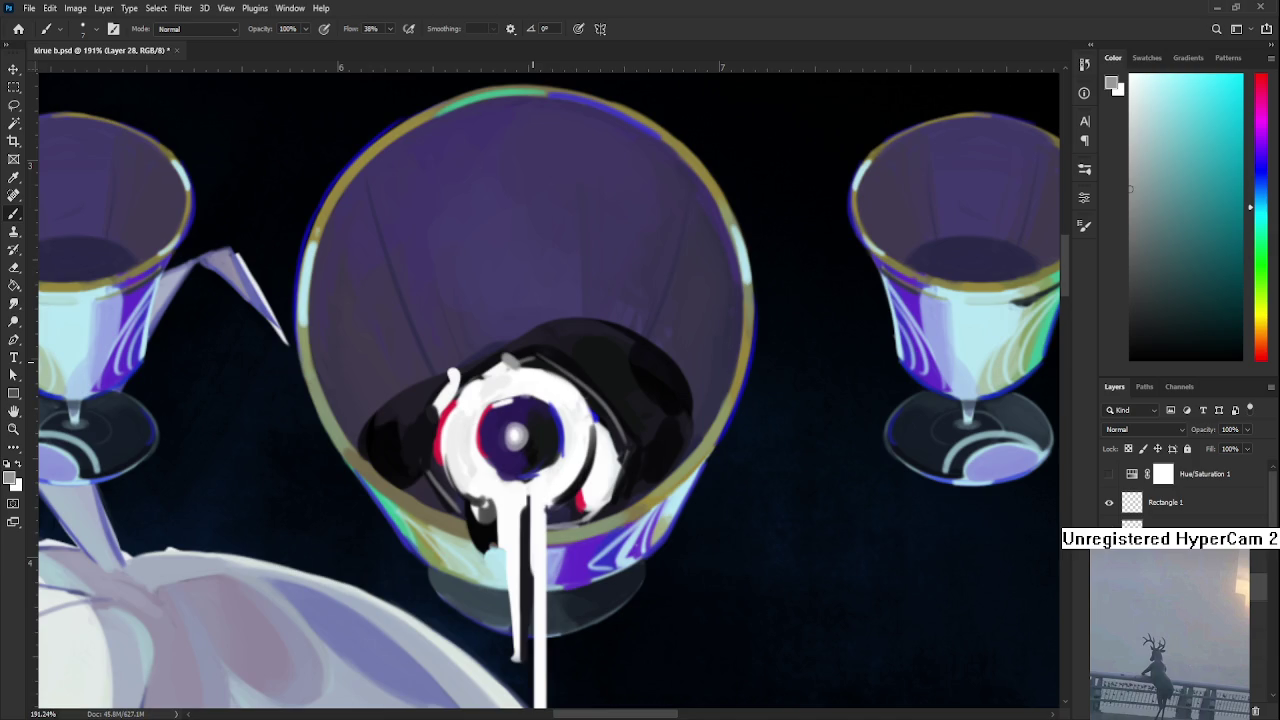
scroll(570, 360, down, 2)
scroll(570, 360, down, 3)
Zoom in to 132% and eyedrop dark violet, white, muted purple and navy from the eye
scroll(570, 360, up, 1)
scroll(570, 360, up, 2)
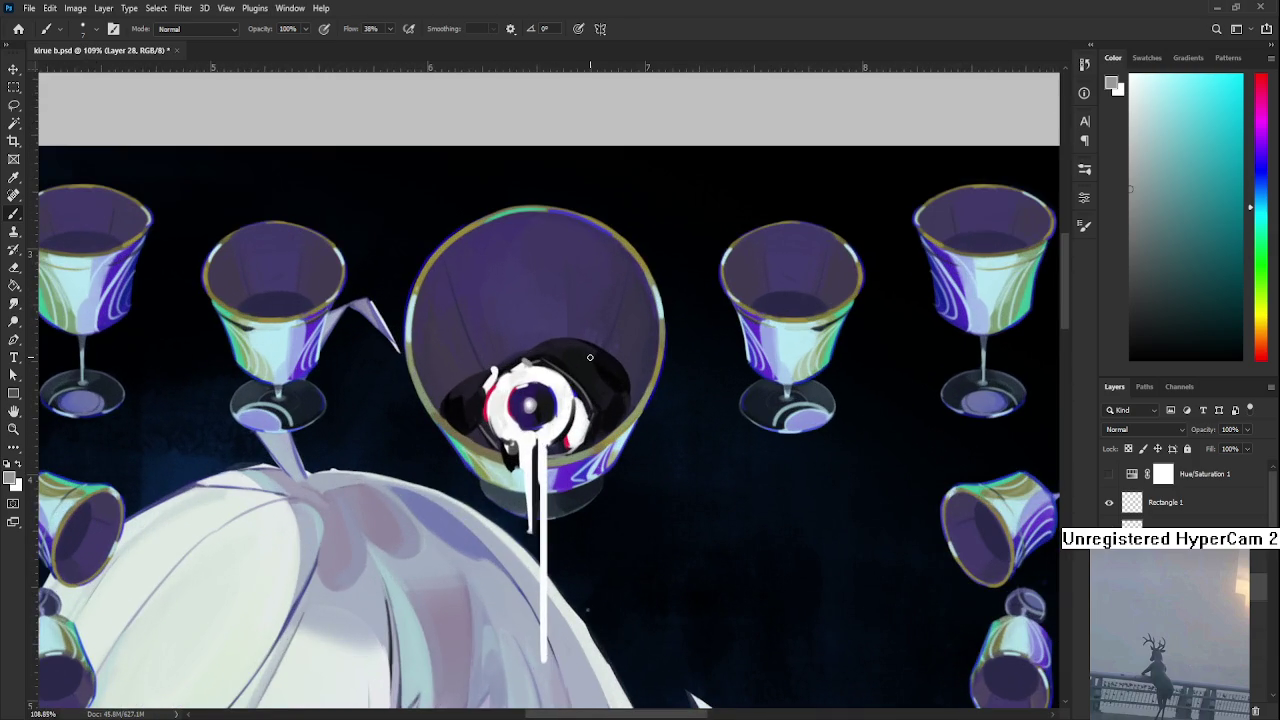
scroll(590, 357, up, 1)
alt+click(545, 372)
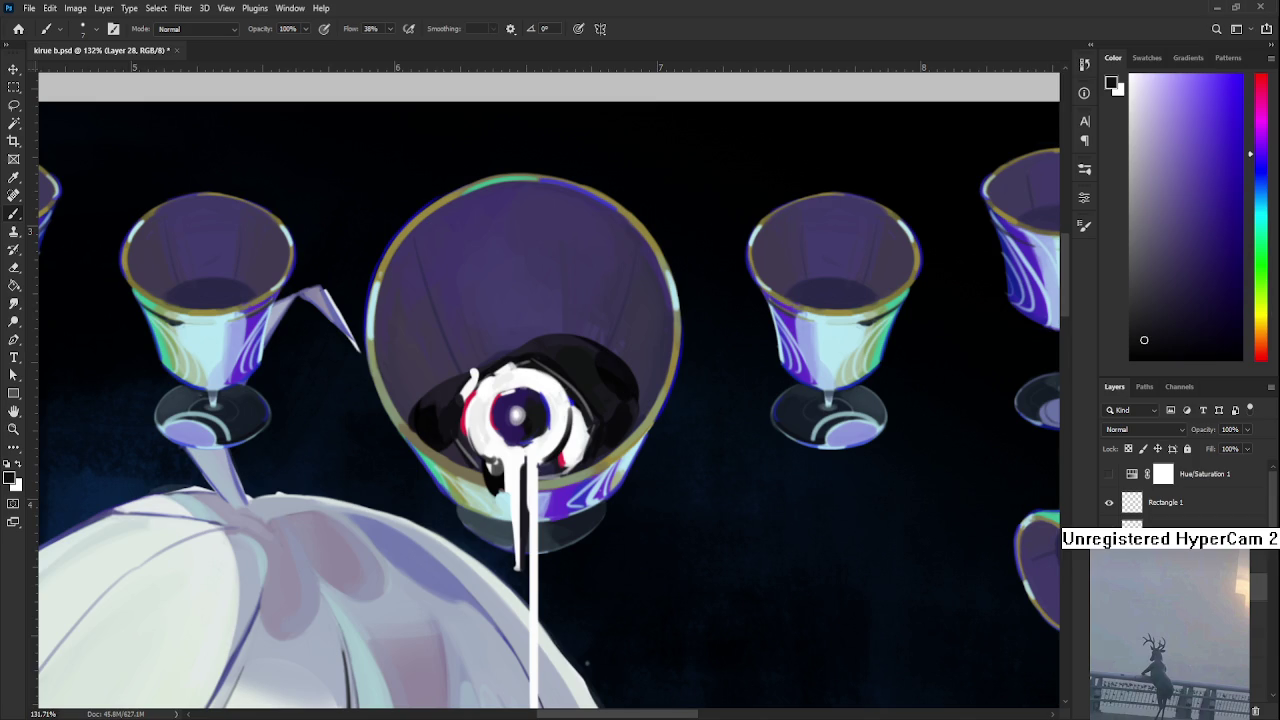
alt+click(519, 430)
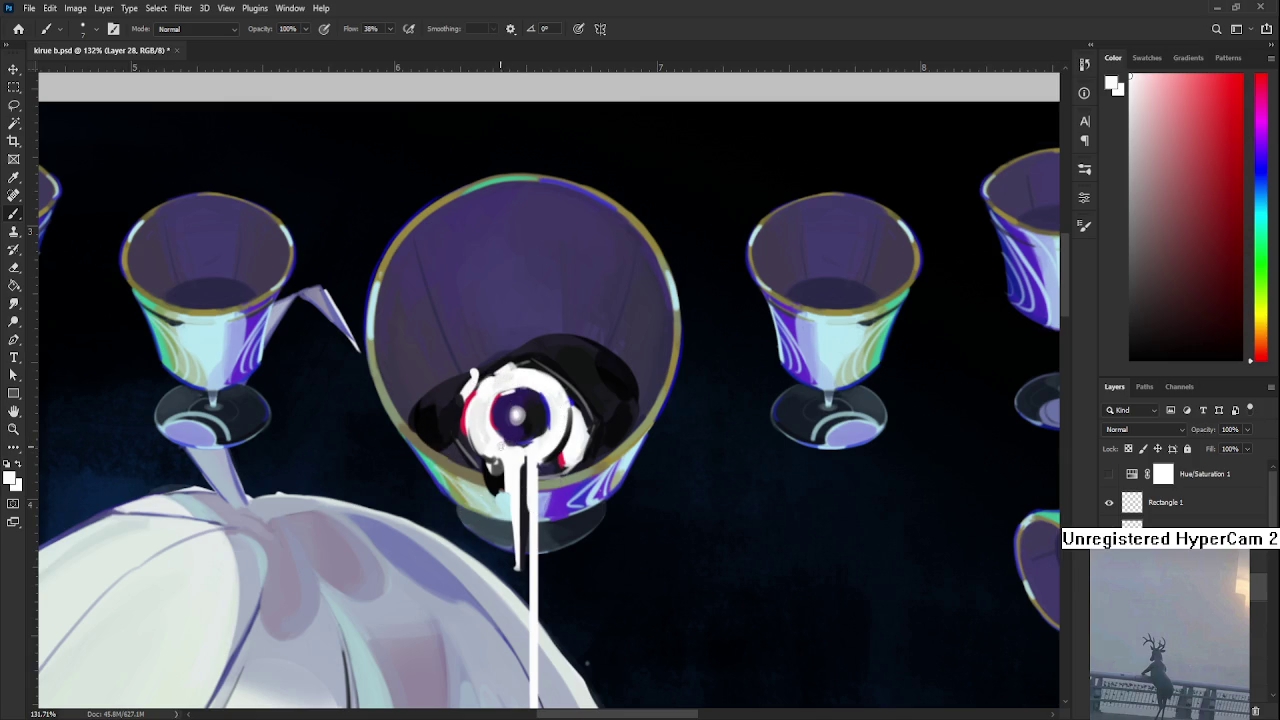
alt+click(522, 436)
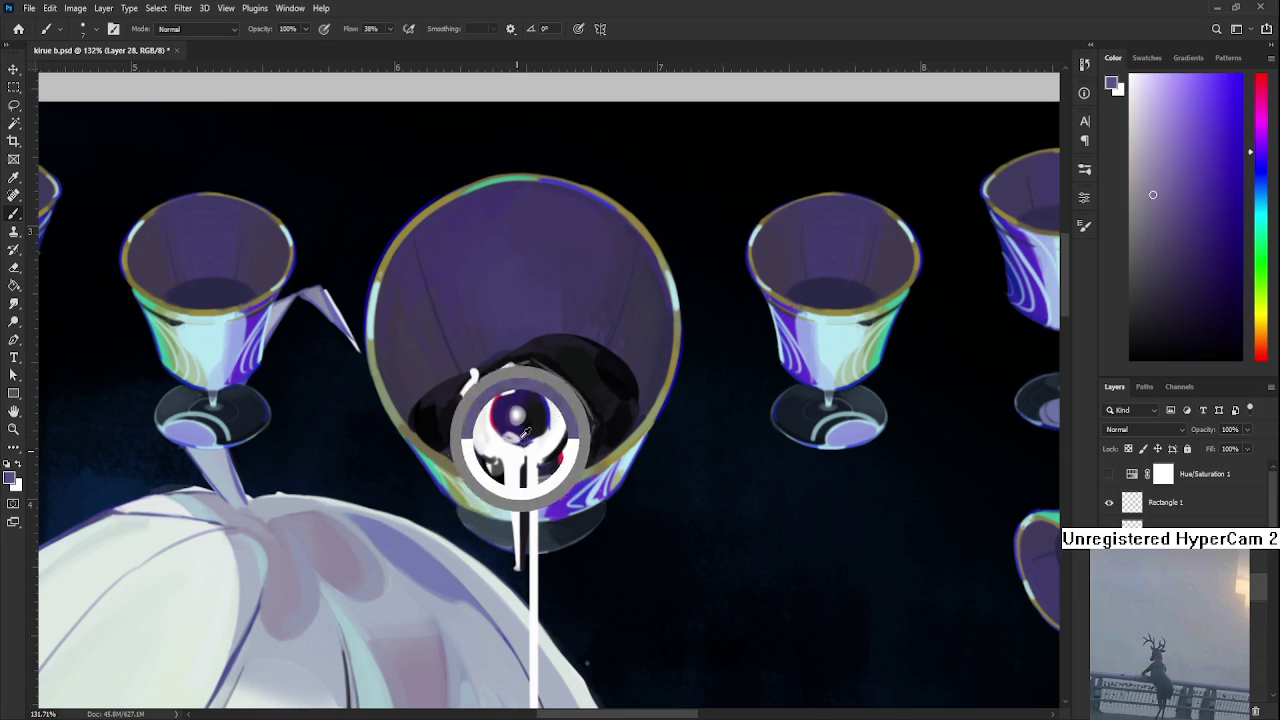
alt+click(525, 434)
alt+click(518, 446)
Sample navy, near-white, light purple and reddish near-white tones from the eye for shading
alt+click(527, 440)
alt+click(524, 445)
alt+click(533, 423)
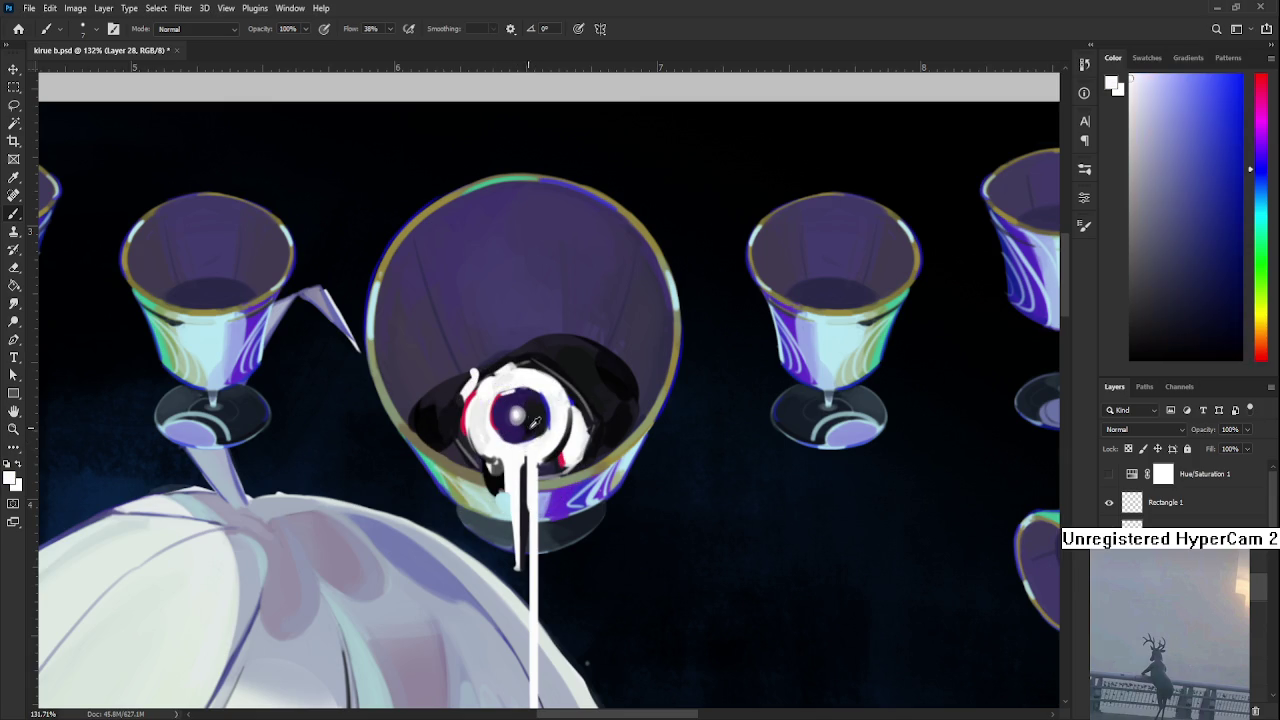
alt+click(551, 430)
alt+click(549, 428)
alt+click(551, 428)
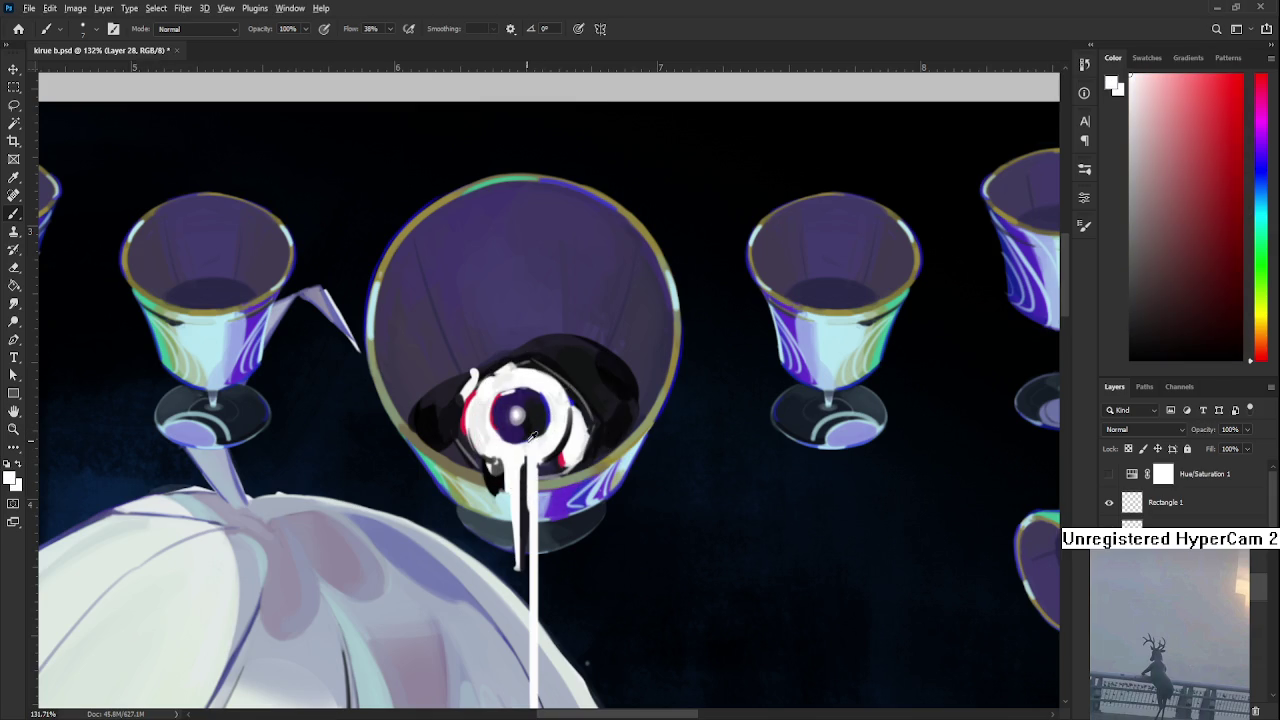
alt+click(517, 435)
drag(517, 435, 508, 445)
scroll(520, 458, down, 2)
scroll(520, 458, down, 3)
scroll(520, 458, down, 1)
Zoom out to show the full canvas with its surrounding sketches
scroll(520, 458, down, 1)
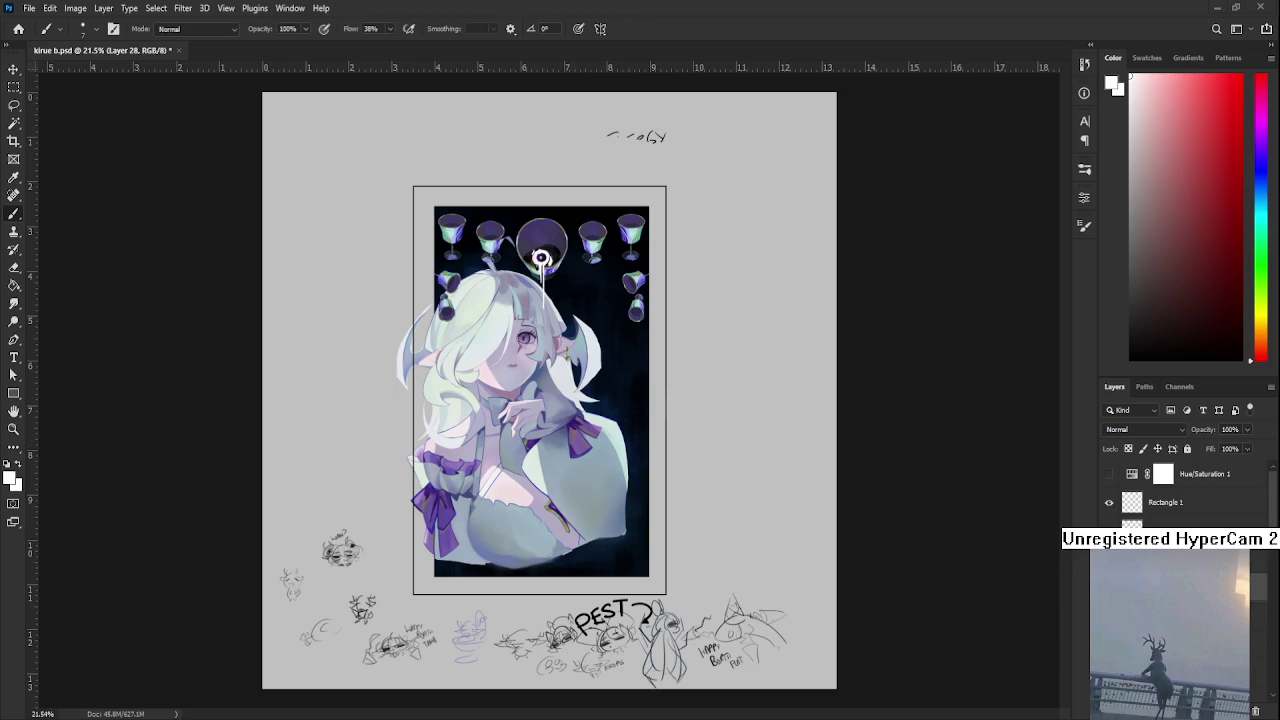
Review the central goblet's eye and drip, then save the illustration with Ctrl+S
scroll(549, 390, down, 1)
scroll(549, 390, down, 1)
scroll(549, 390, up, 1)
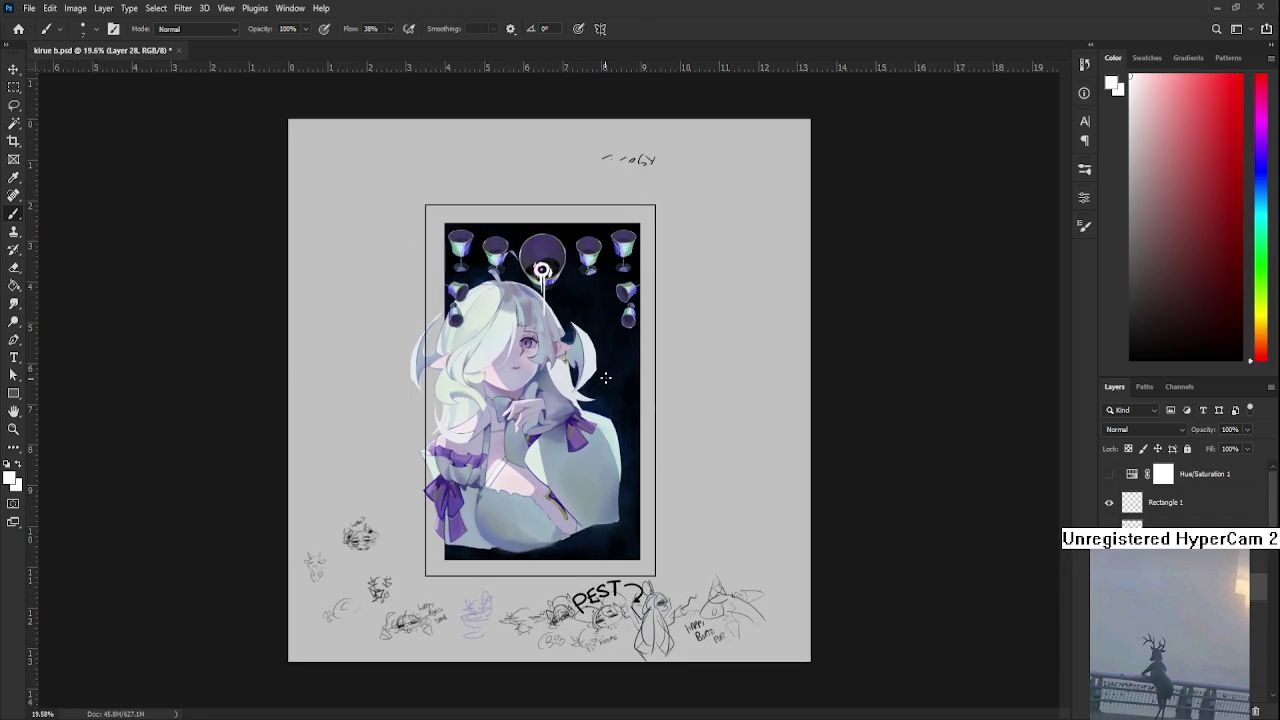
scroll(540, 405, up, 1)
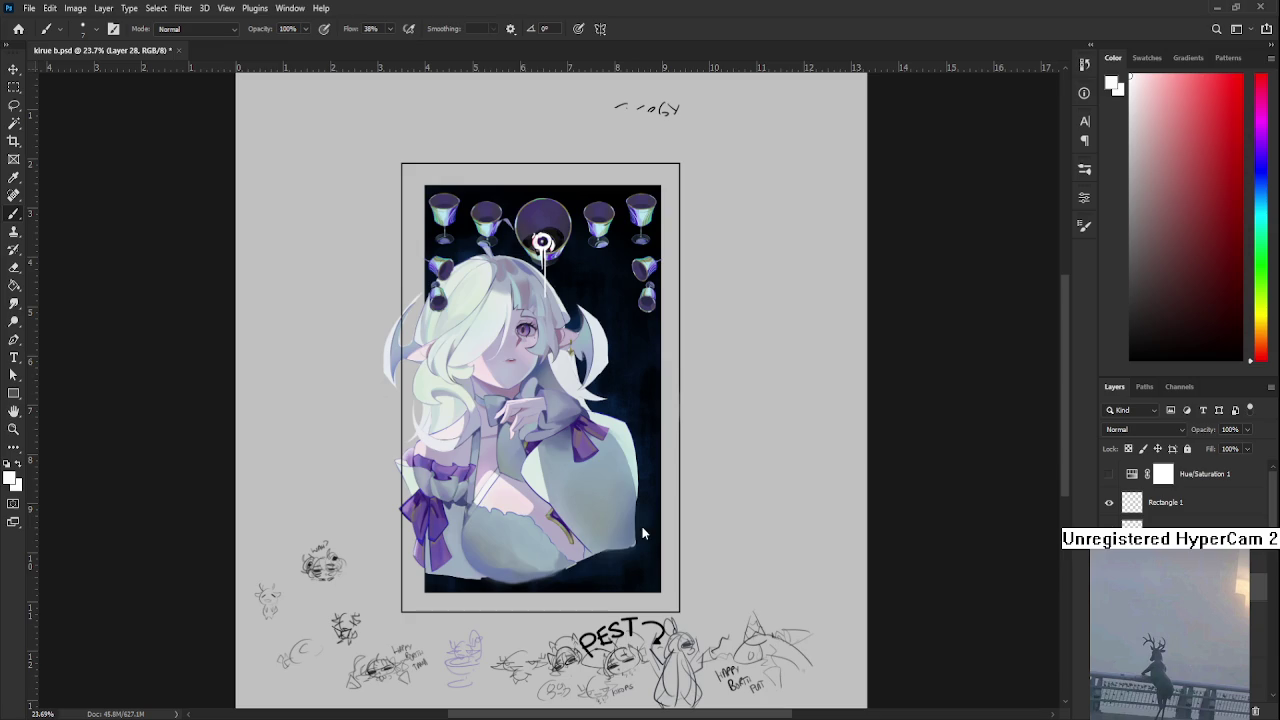
drag(661, 371, 664, 235)
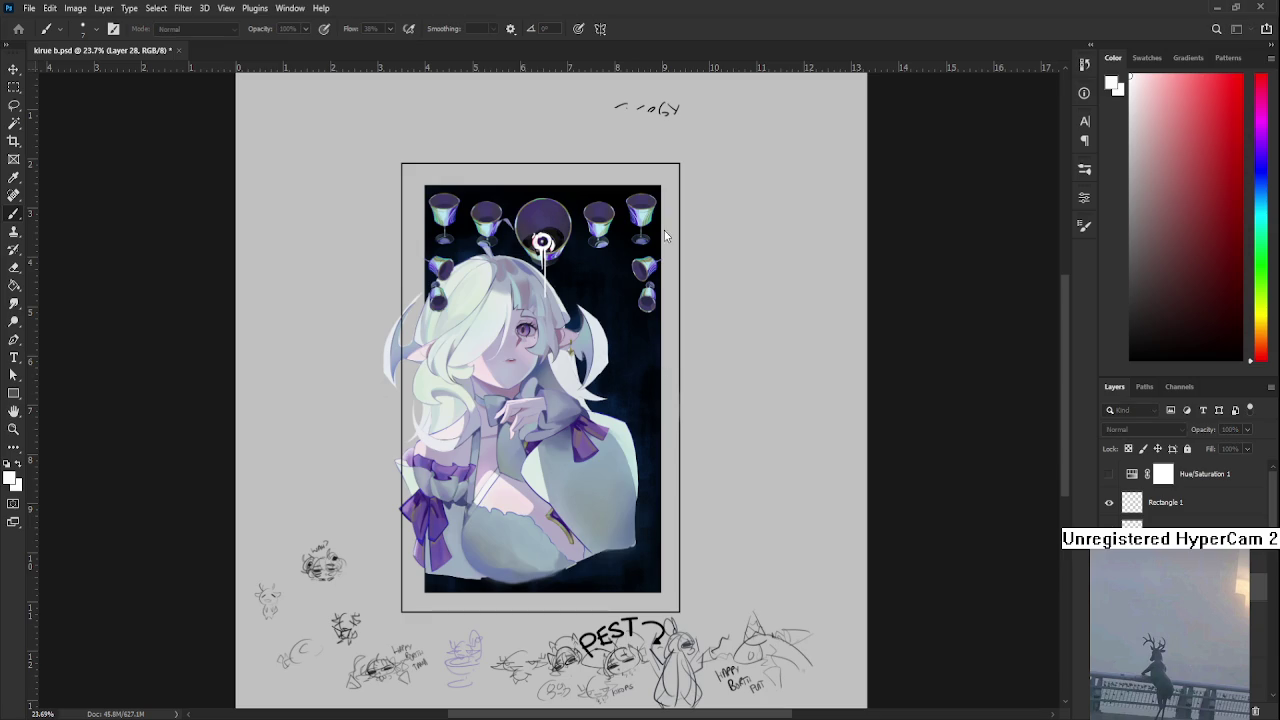
key(ctrl+s)
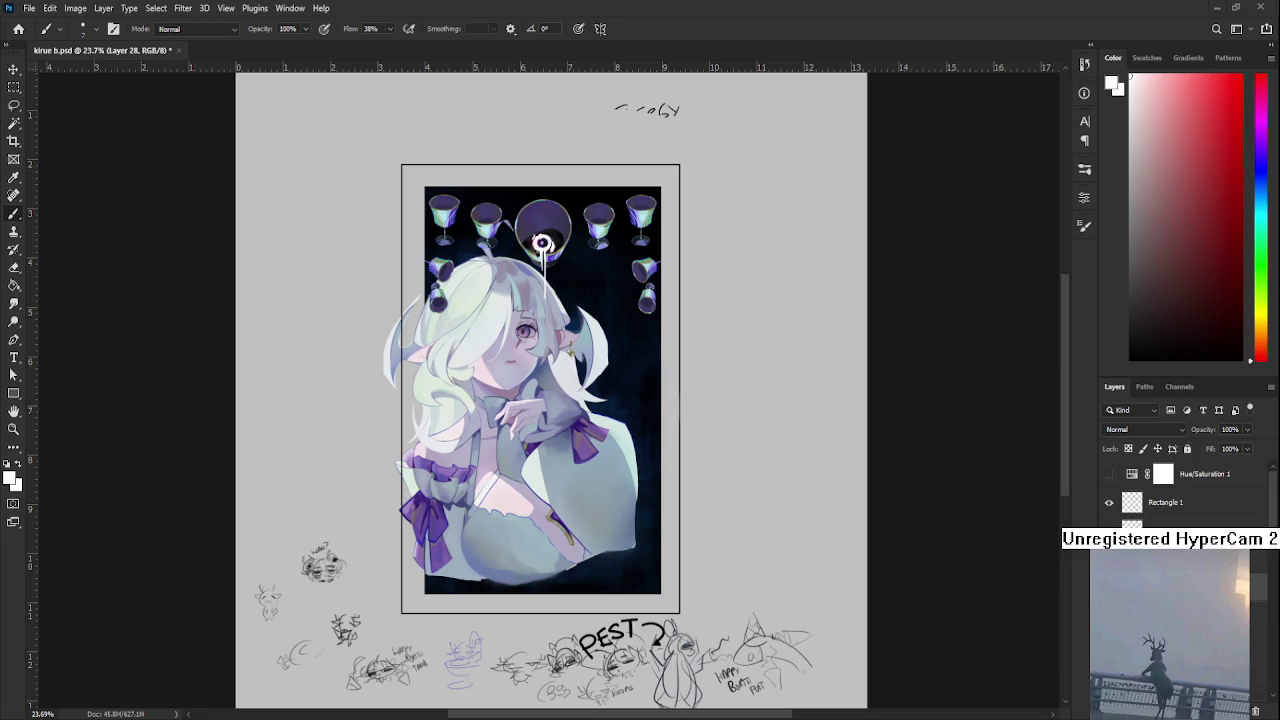
scroll(541, 243, up, 3)
Scroll through the Layers panel and toggle a layer on and off to compare
scroll(580, 290, up, 3)
scroll(641, 347, up, 3)
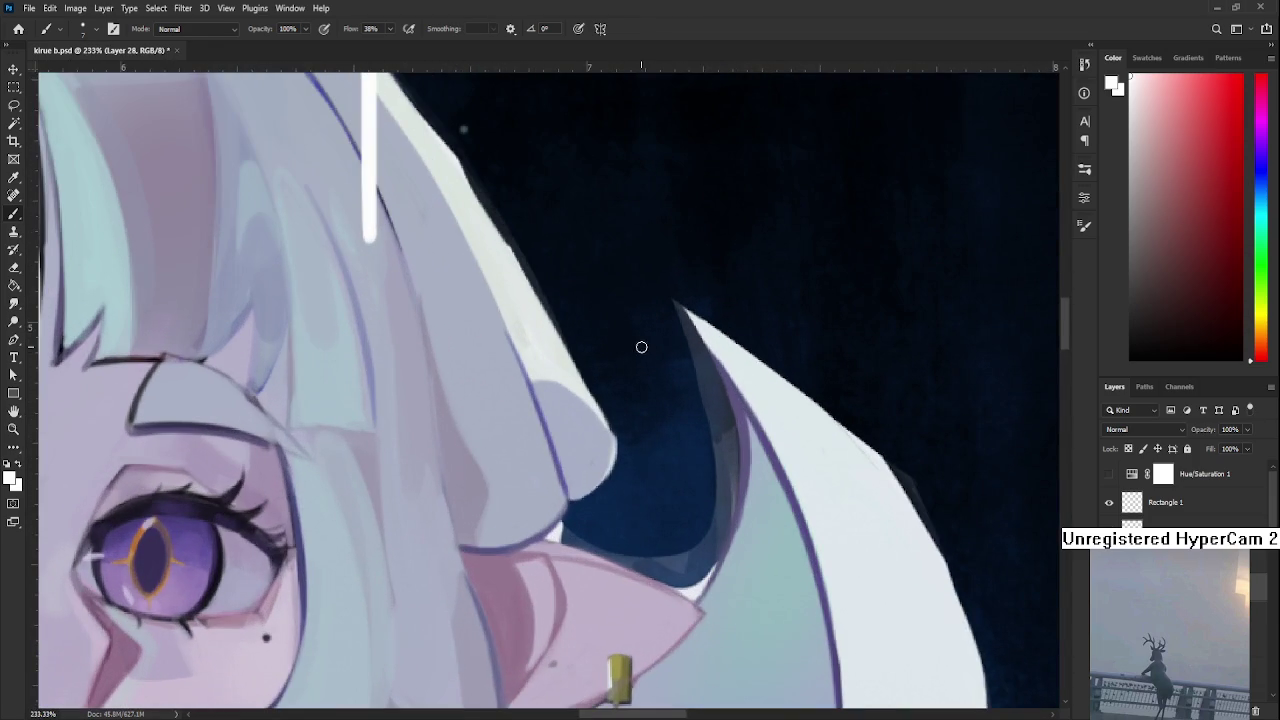
scroll(1180, 490, down, 3)
scroll(1180, 490, down, 3)
key(ctrl+comma)
key(ctrl+comma)
key(ctrl+comma)
key(ctrl+comma)
key(ctrl+comma)
key(ctrl+comma)
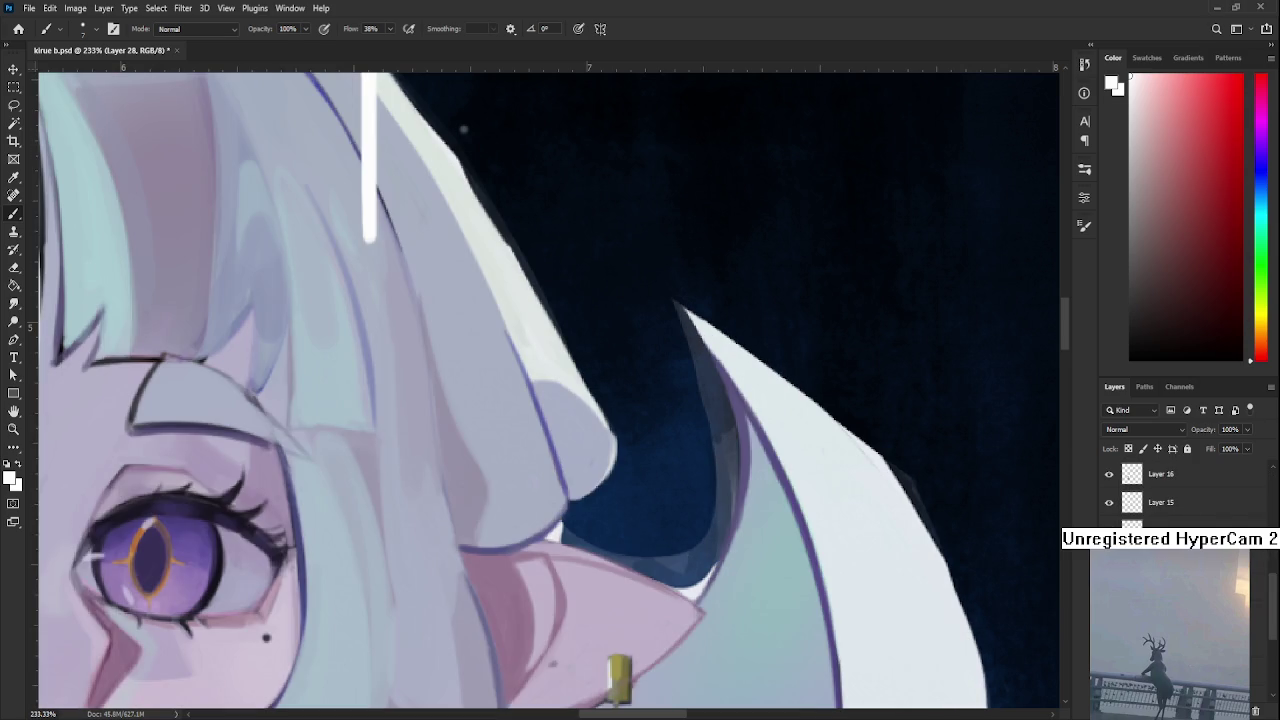
scroll(1111, 504, up, 2)
scroll(1111, 490, up, 1)
scroll(1111, 490, up, 1)
scroll(1110, 493, down, 2)
scroll(1180, 490, down, 1)
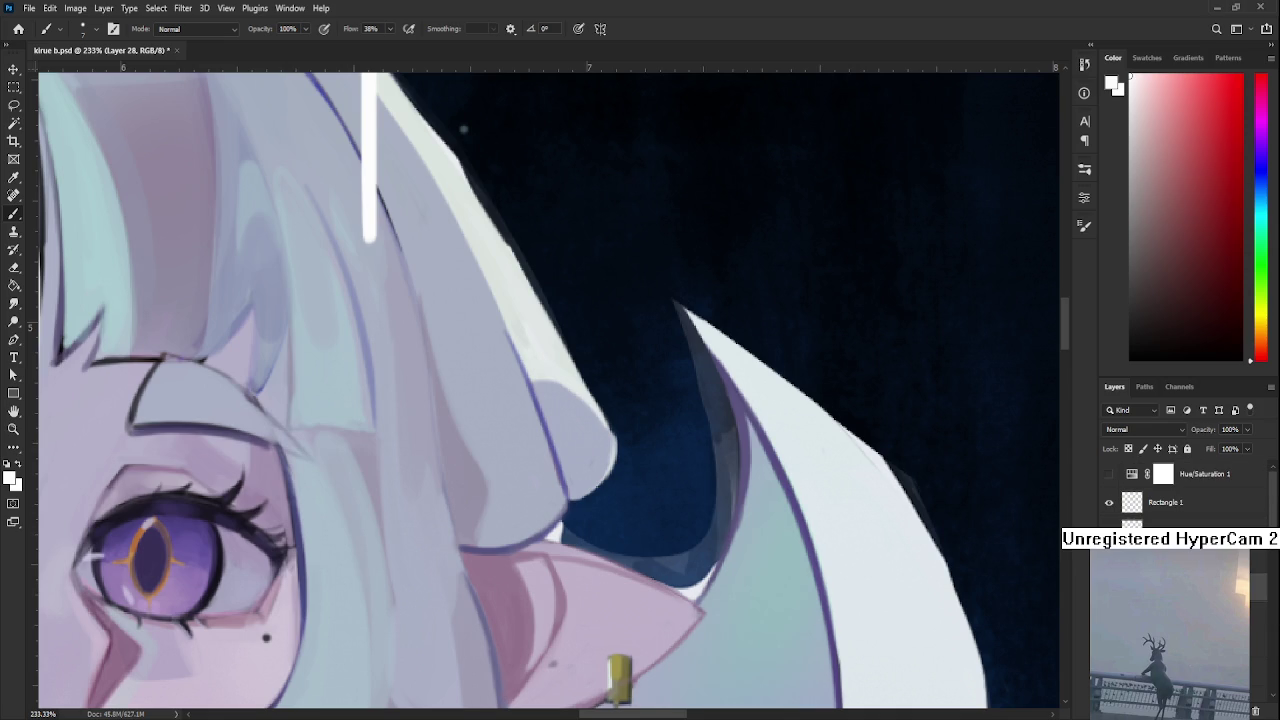
scroll(1180, 495, down, 2)
scroll(1180, 495, down, 1)
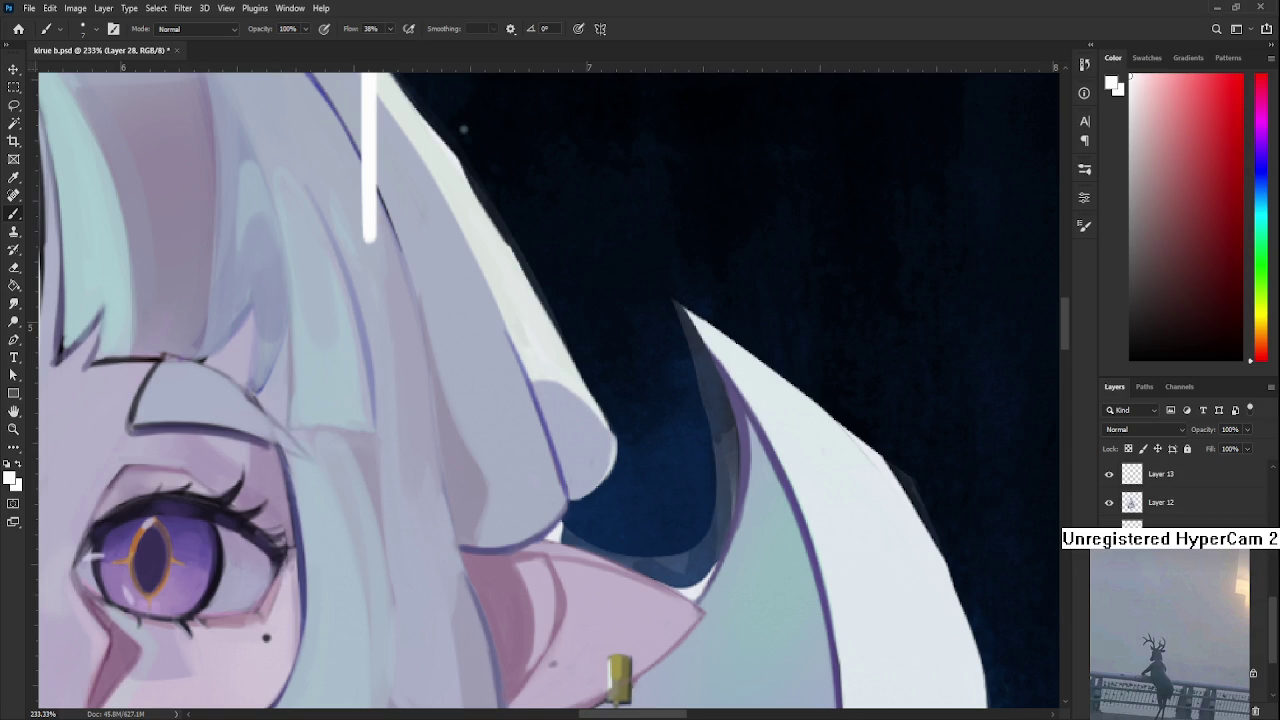
Toggle Layer 12's visibility to find and hide the dark hair-edge strokes
alt+click(1108, 502)
alt+click(1108, 502)
click(1108, 502)
click(1108, 502)
click(1108, 502)
click(1108, 474)
click(1108, 474)
scroll(1160, 488, down, 1)
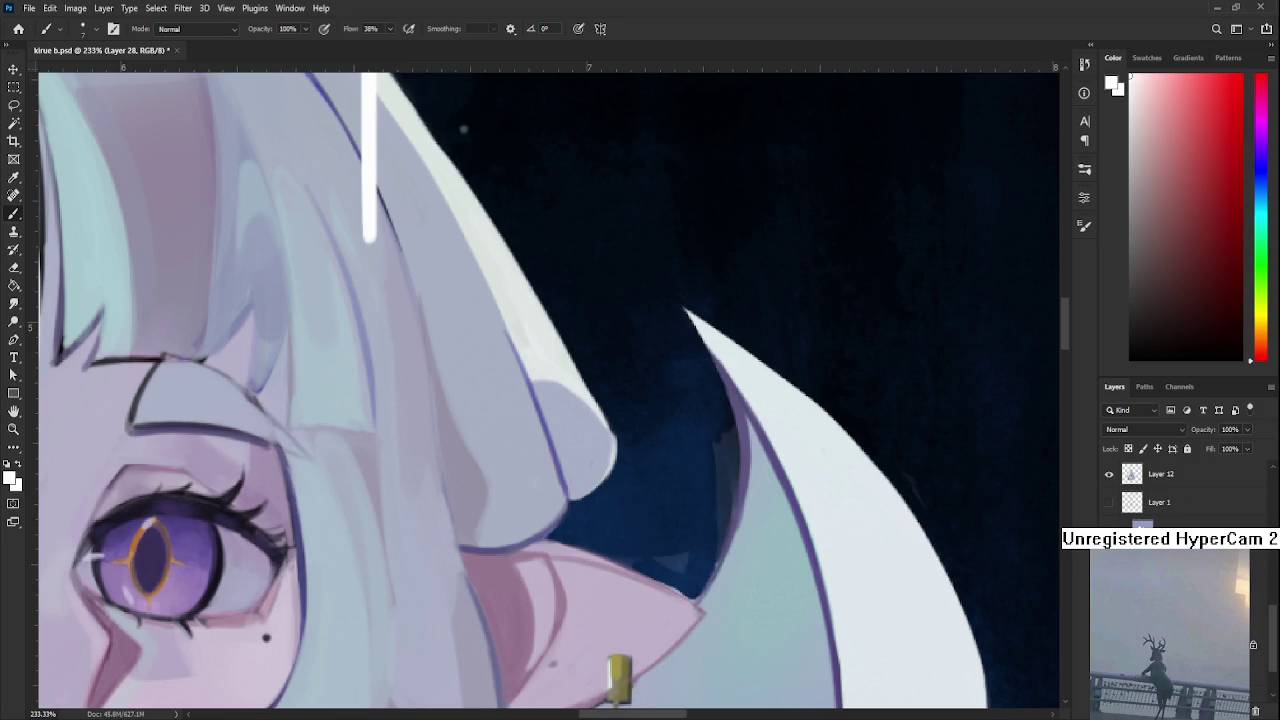
scroll(809, 484, down, 5)
scroll(809, 484, up, 3)
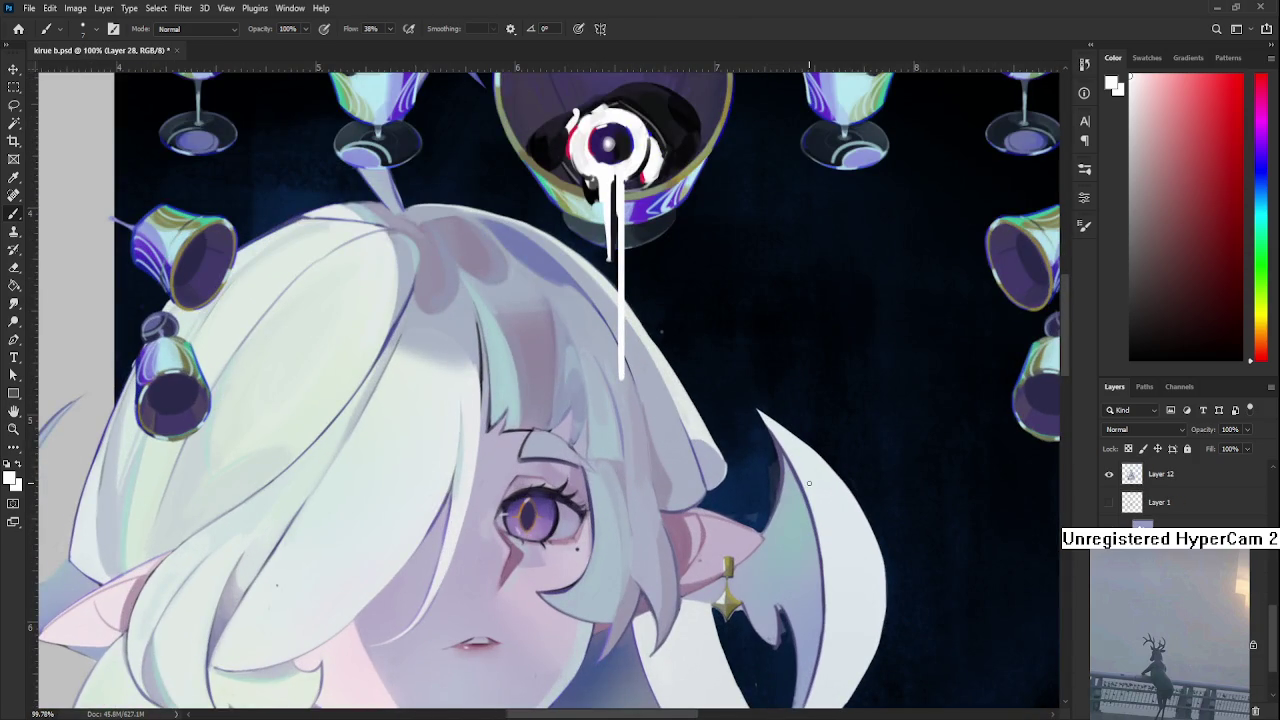
Check the character layer's visibility, then make Layer 12 active with the Eraser
scroll(1160, 488, up, 2)
click(1109, 530)
click(1109, 530)
click(1109, 530)
click(1109, 530)
click(1170, 530)
scroll(706, 453, up, 3)
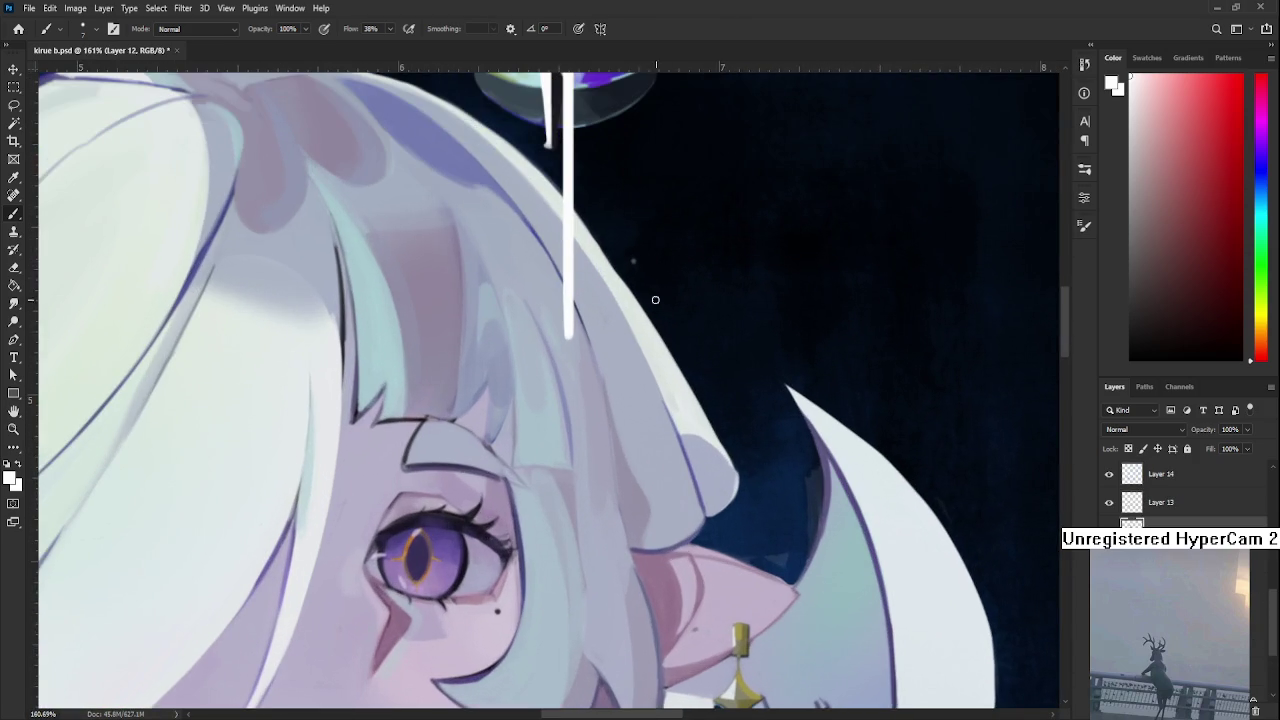
key(e)
scroll(700, 380, up, 1)
scroll(700, 485, up, 2)
scroll(620, 487, up, 1)
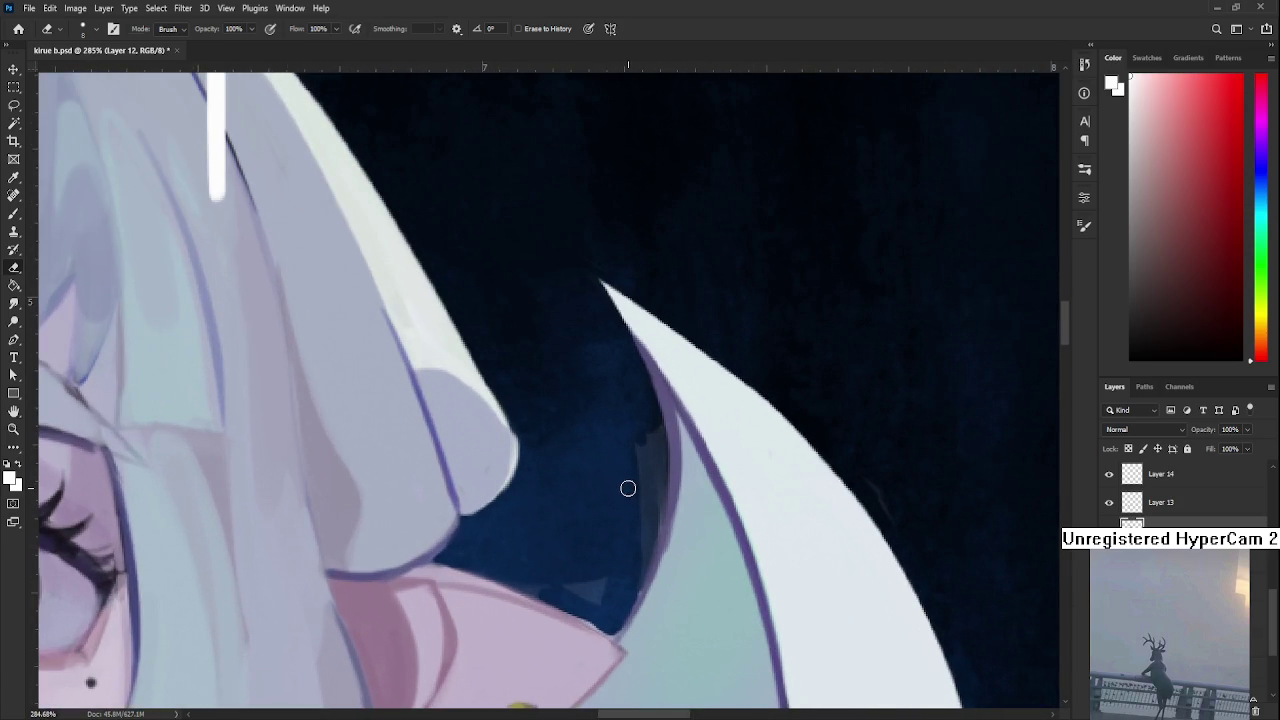
Rotate the view and erase the light shading above the purple edge line along the crescent
key(r)
drag(628, 488, 581, 308)
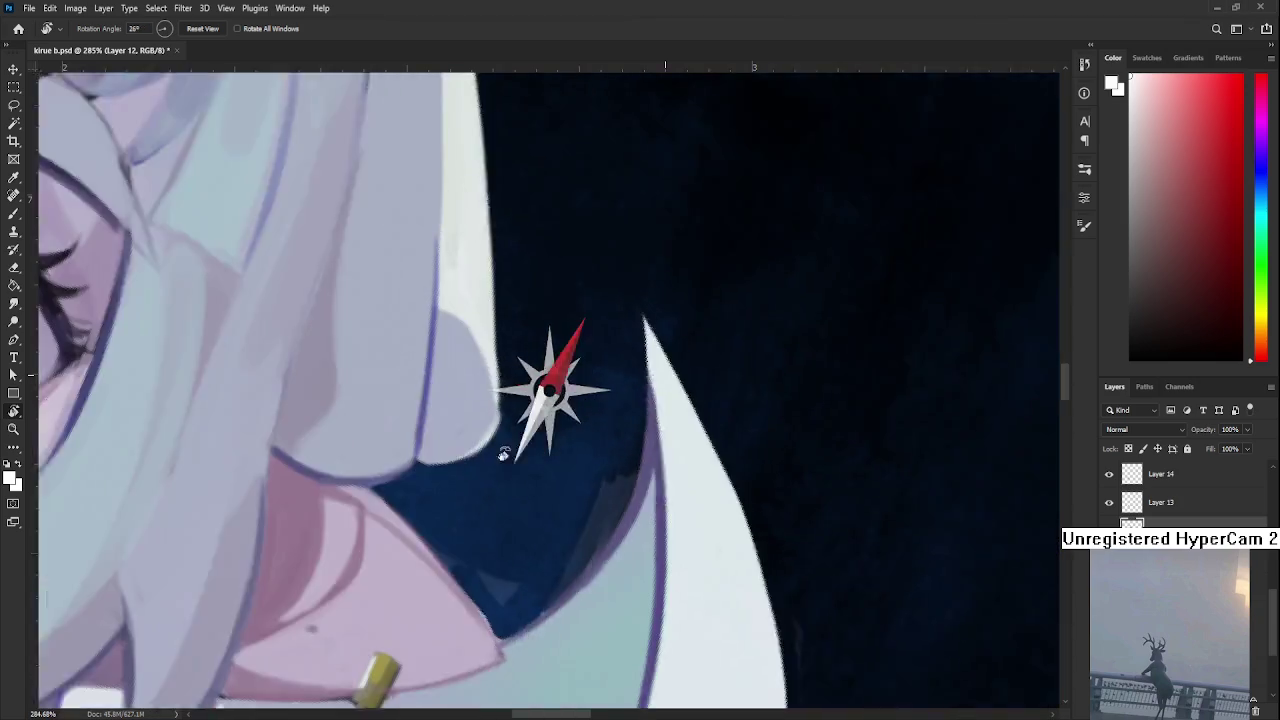
mouse_move(503, 449)
mouse_down()
mouse_move(609, 466)
mouse_move(500, 451)
mouse_move(508, 393)
mouse_move(494, 428)
mouse_up()
drag(537, 386, 534, 391)
mouse_move(491, 447)
mouse_down()
mouse_move(449, 486)
mouse_move(467, 473)
mouse_up()
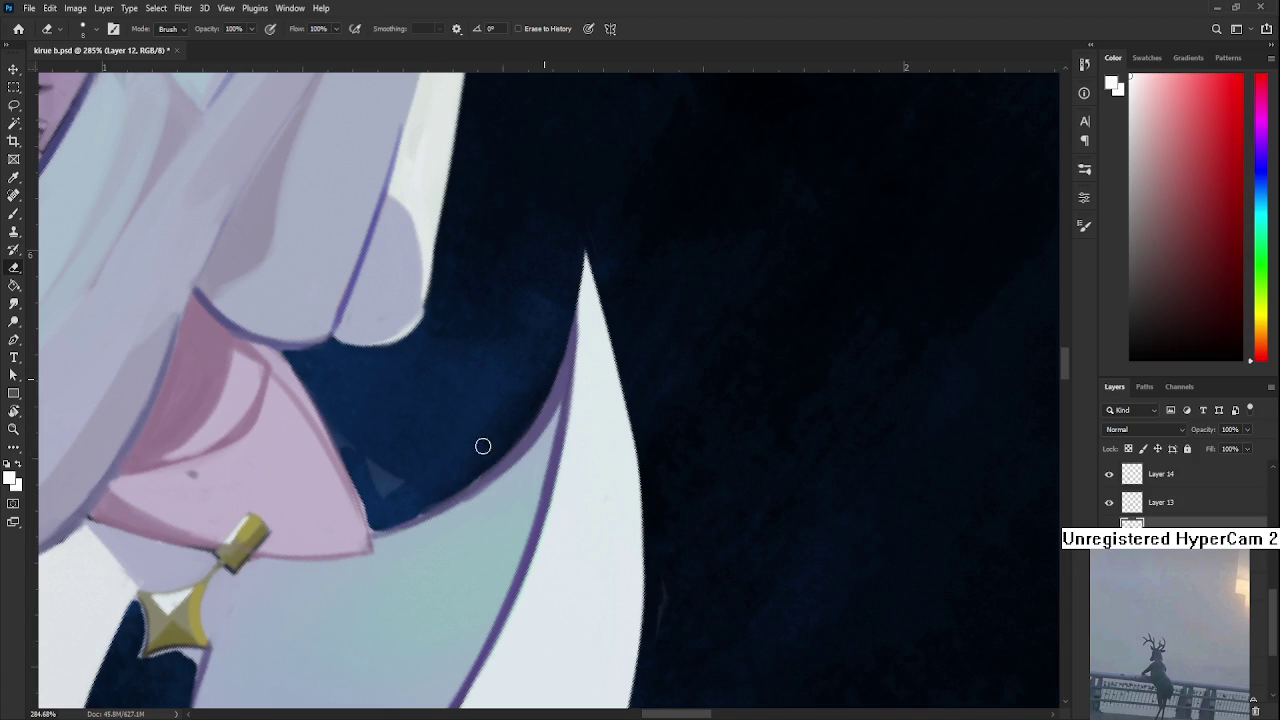
key(r)
mouse_move(406, 463)
mouse_down()
mouse_move(372, 481)
mouse_move(374, 428)
mouse_up()
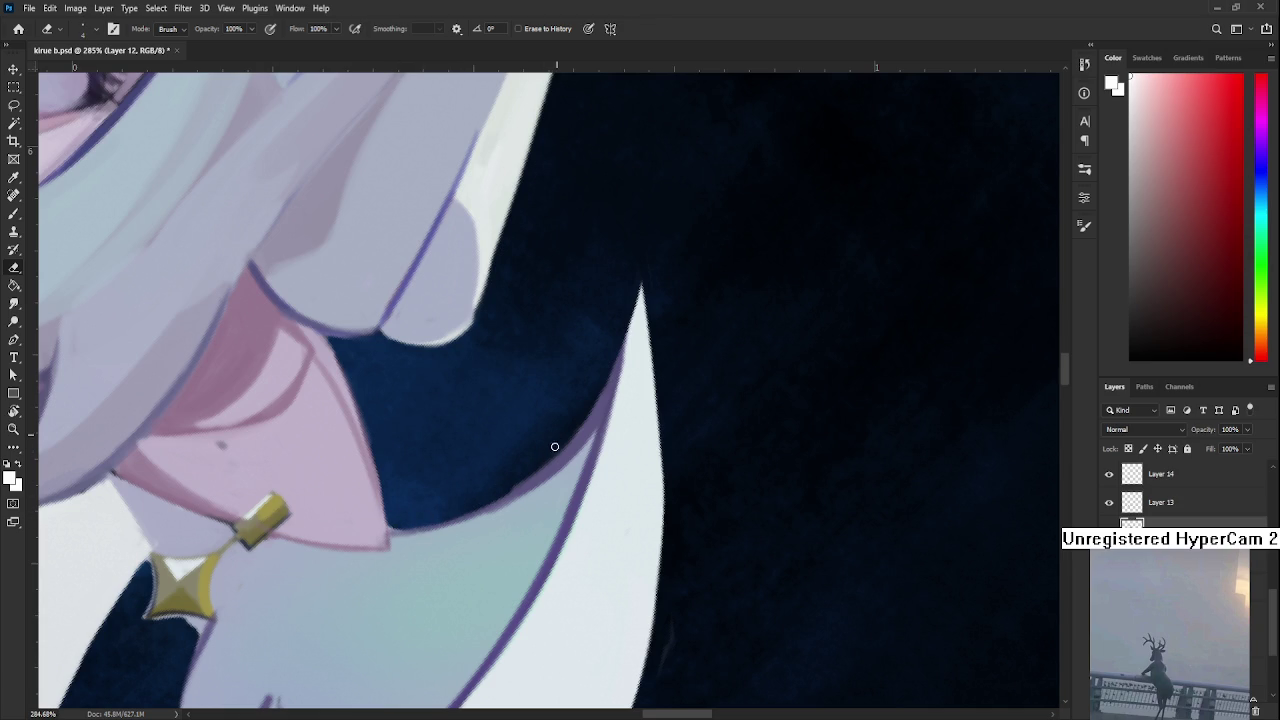
drag(414, 474, 408, 556)
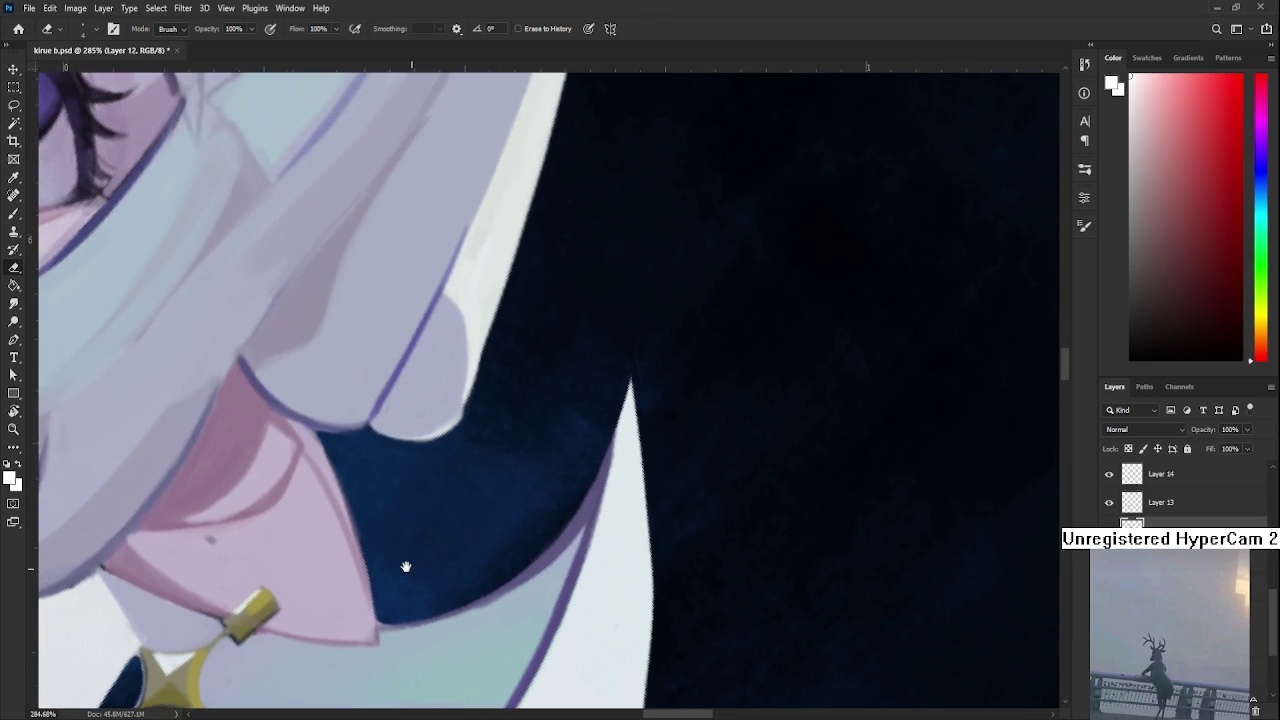
mouse_move(403, 479)
mouse_down()
mouse_move(443, 500)
mouse_move(509, 471)
mouse_up()
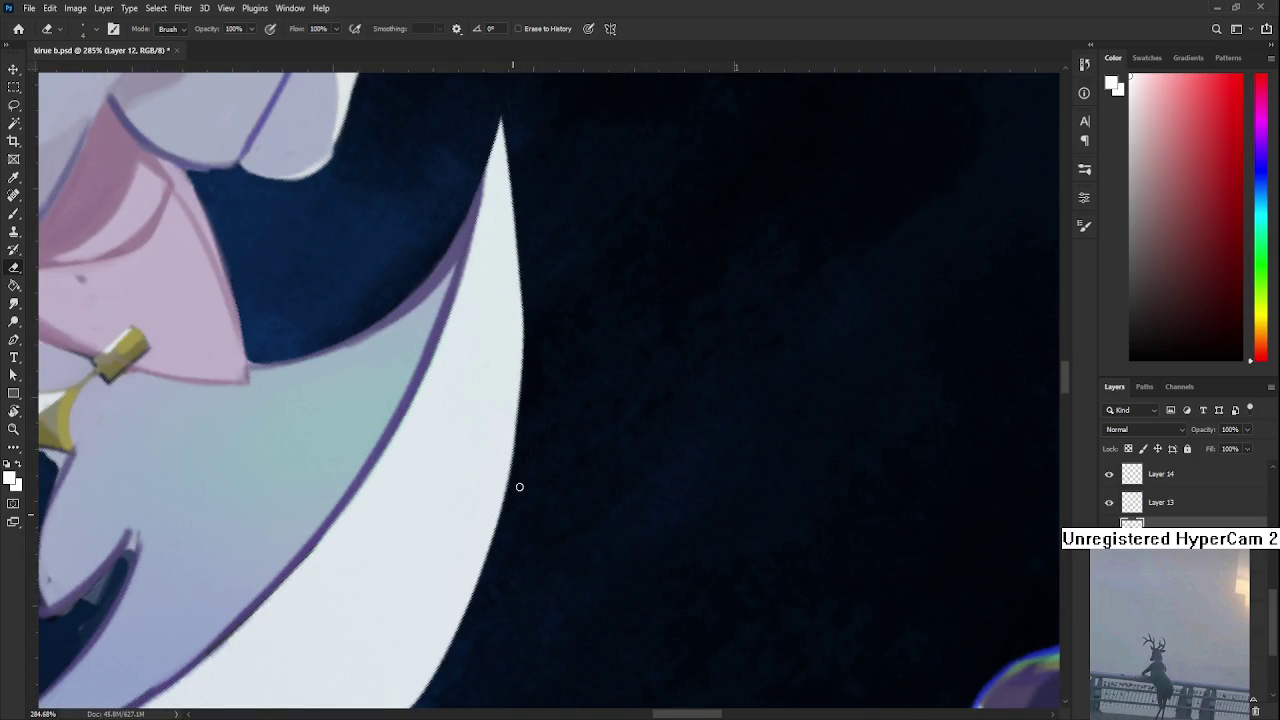
scroll(574, 423, down, 5)
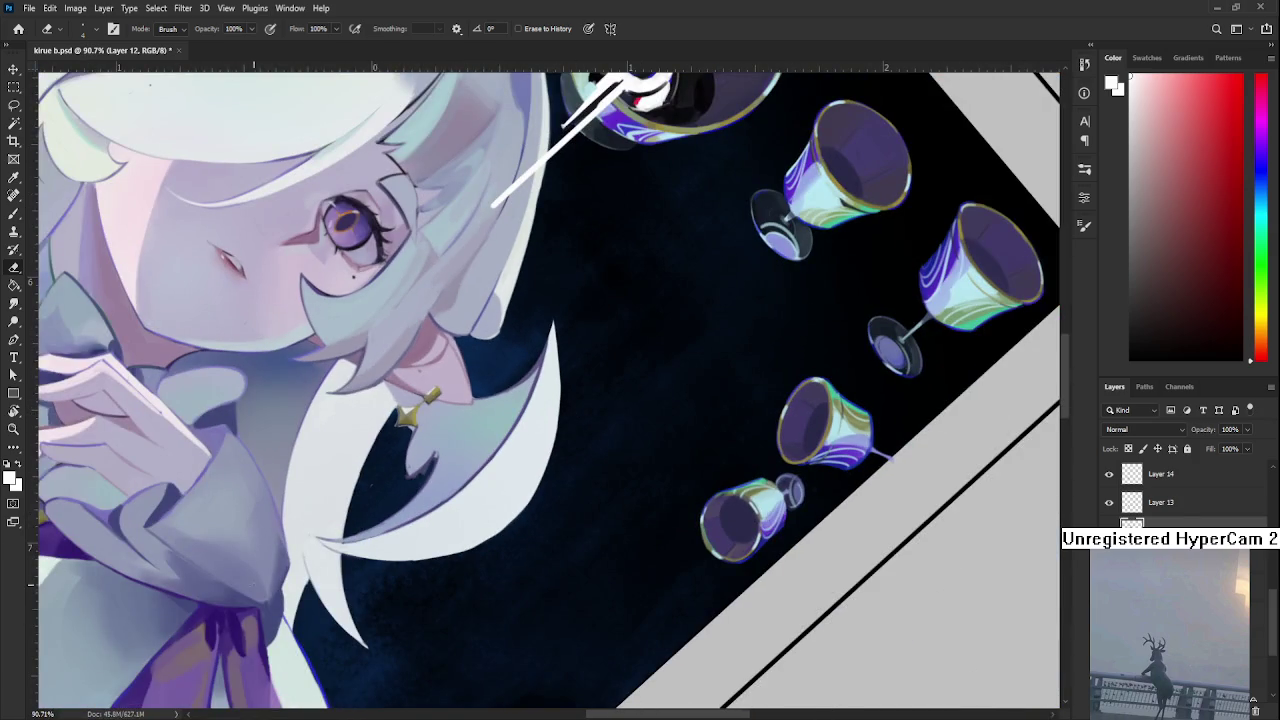
Zoom in on the earring area and sample the dark navy hair colour
scroll(350, 531, up, 1)
scroll(420, 486, up, 3)
scroll(437, 474, up, 1)
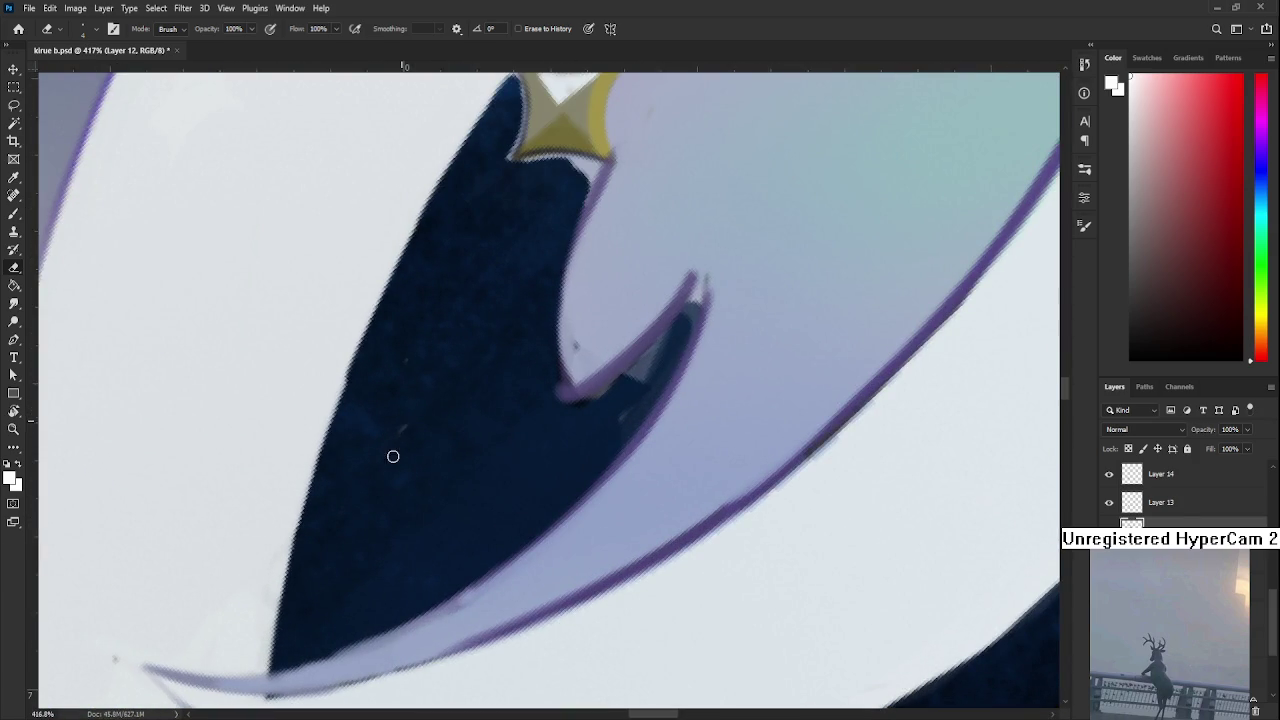
scroll(528, 411, up, 1)
scroll(589, 403, right, 2)
scroll(565, 425, up, 1)
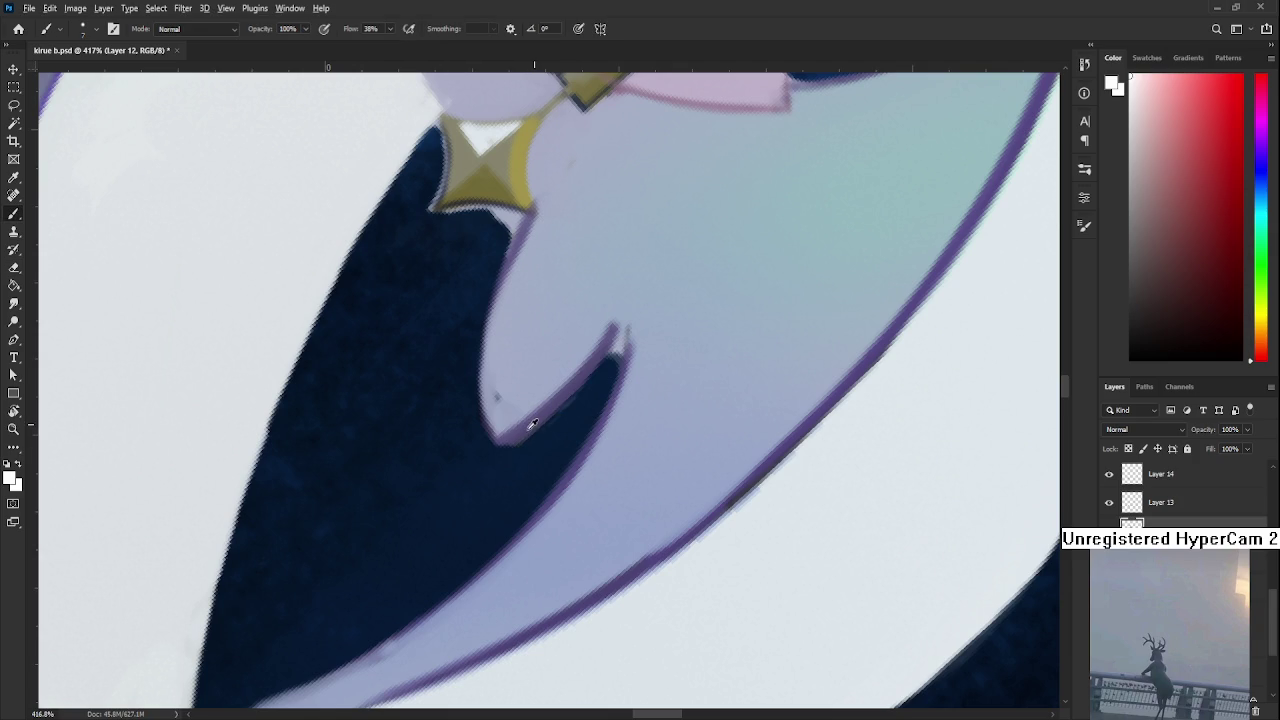
alt+click(508, 437)
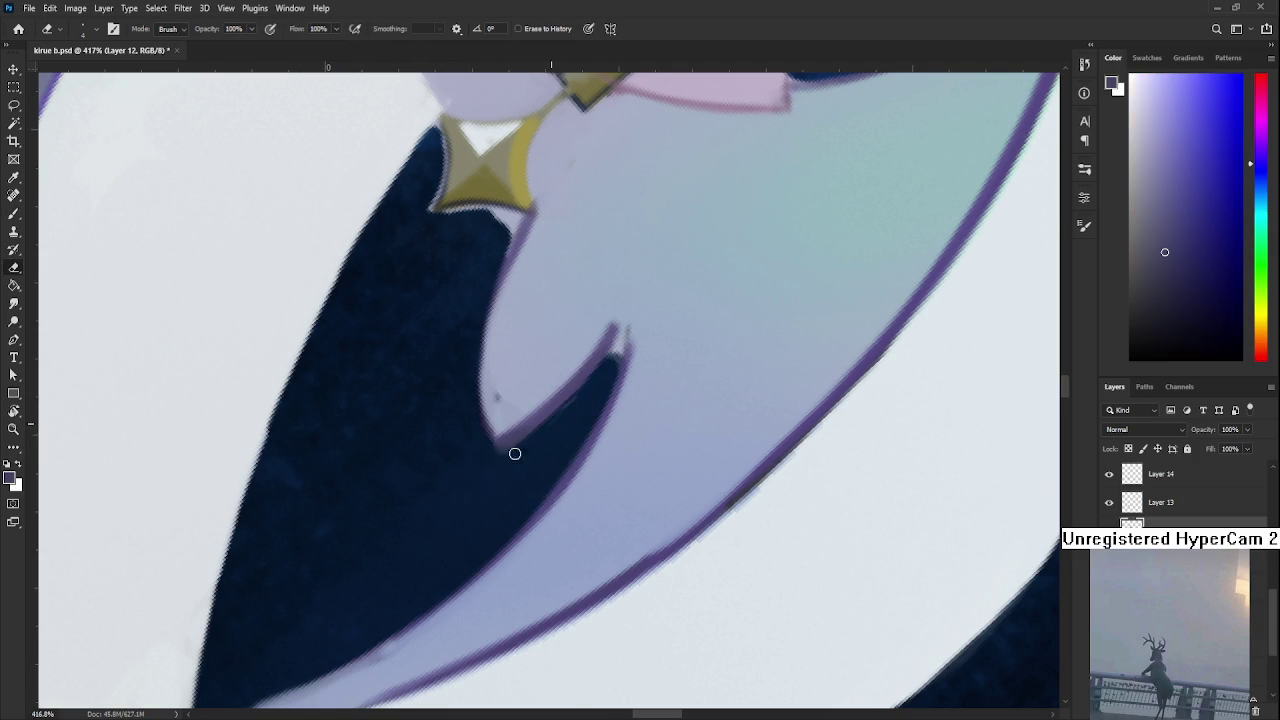
drag(500, 359, 440, 523)
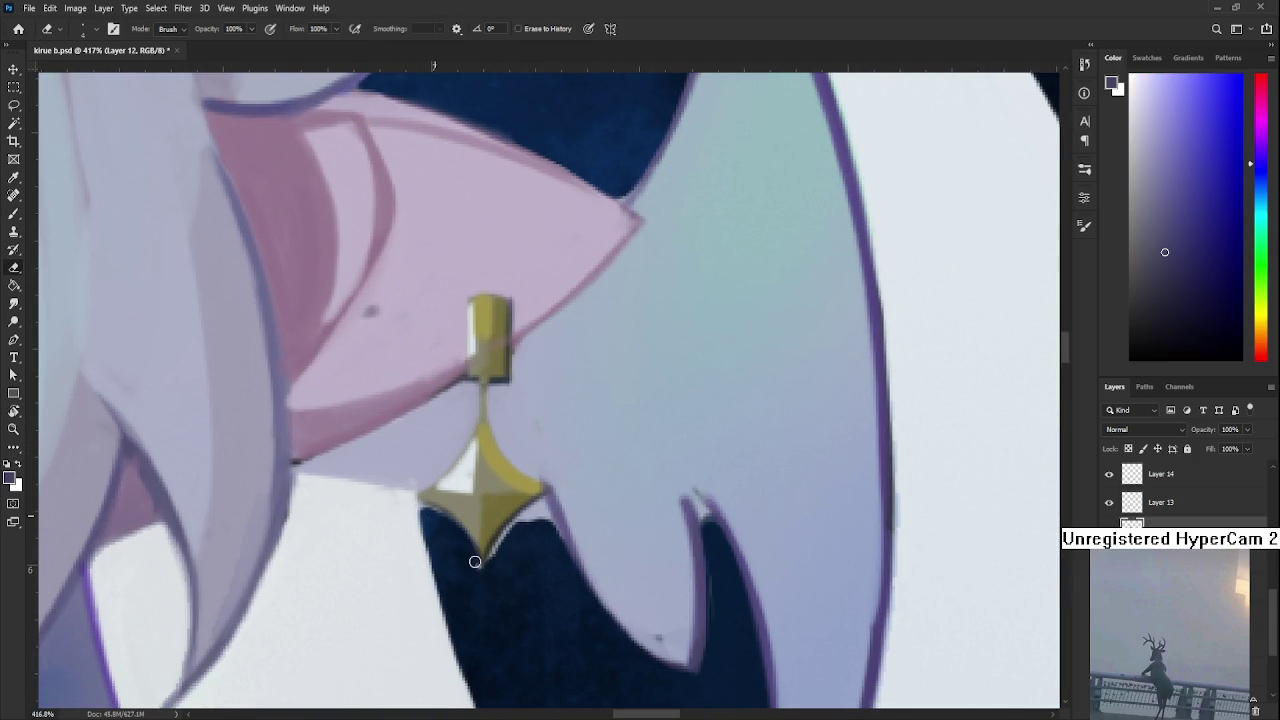
Erase the light outline along the navy edge and its tip
mouse_move(484, 572)
mouse_down()
mouse_move(523, 517)
mouse_move(500, 543)
mouse_move(534, 509)
mouse_move(544, 518)
mouse_up()
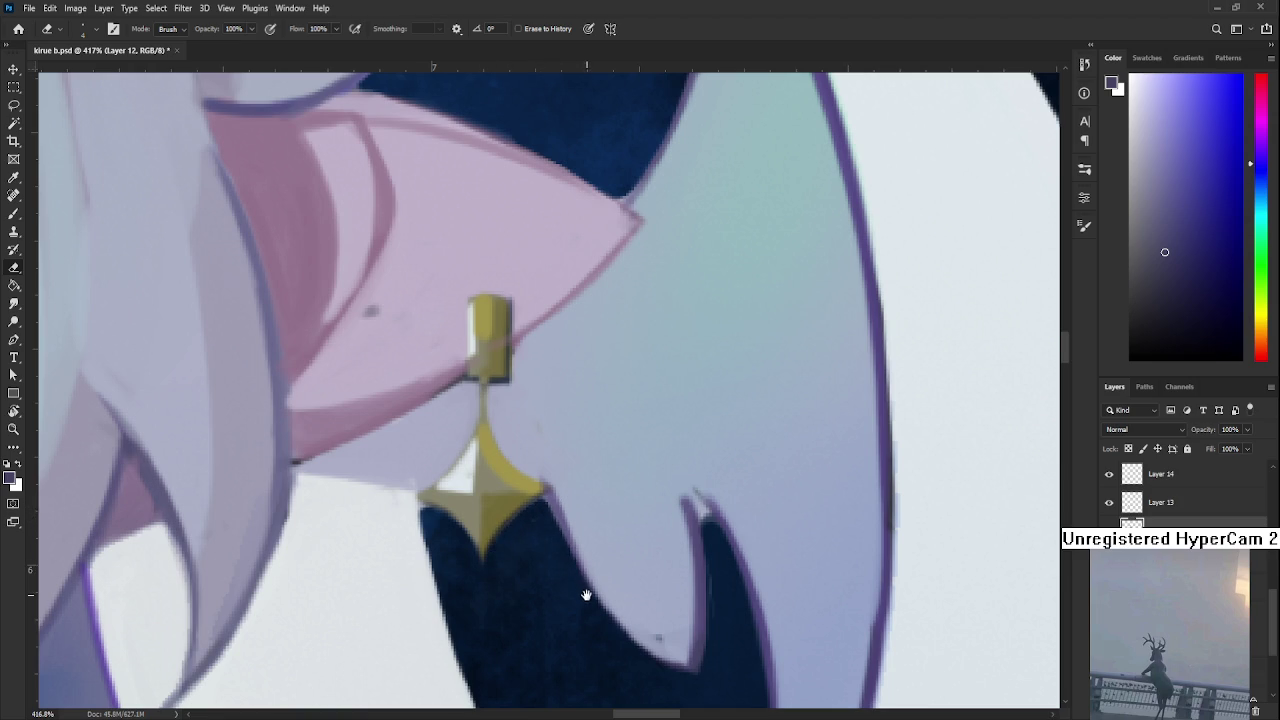
scroll(585, 500, down, 3)
scroll(585, 500, right, 2)
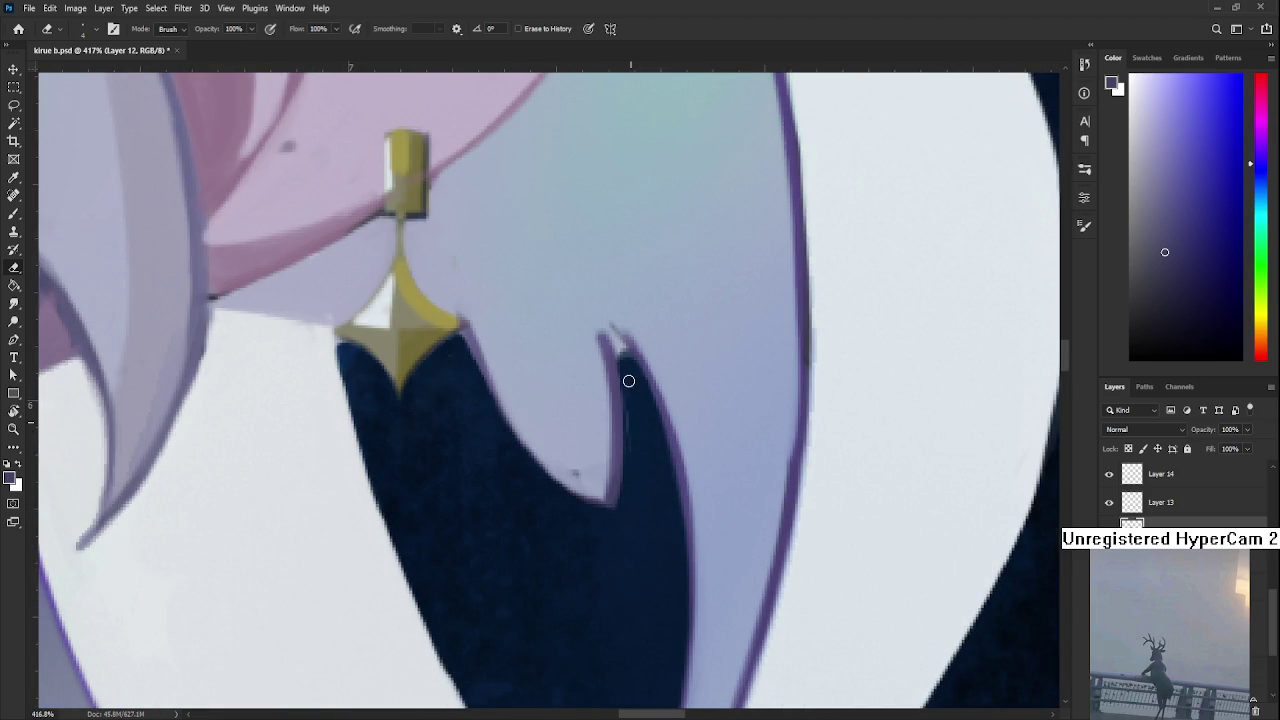
drag(628, 368, 617, 354)
scroll(631, 455, down, 3)
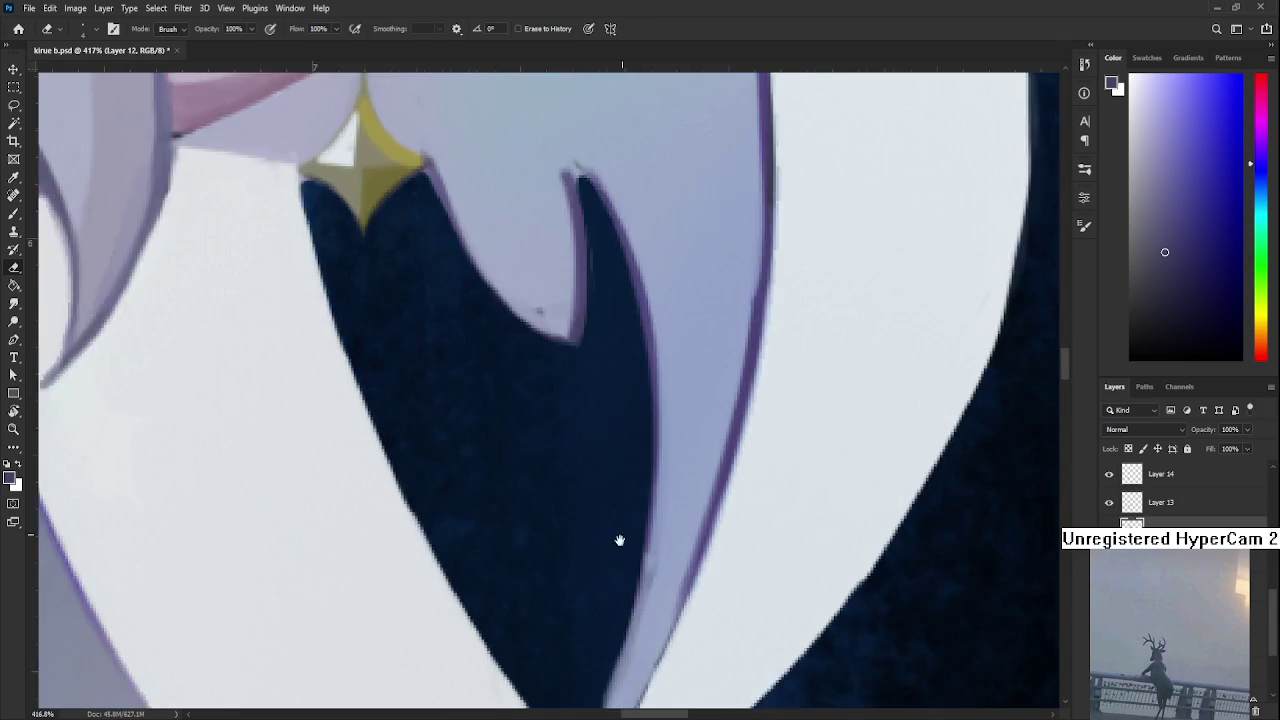
scroll(620, 531, down, 3)
Paint light blue-white hair colour along the purple stroke's edge near the ear
key(b)
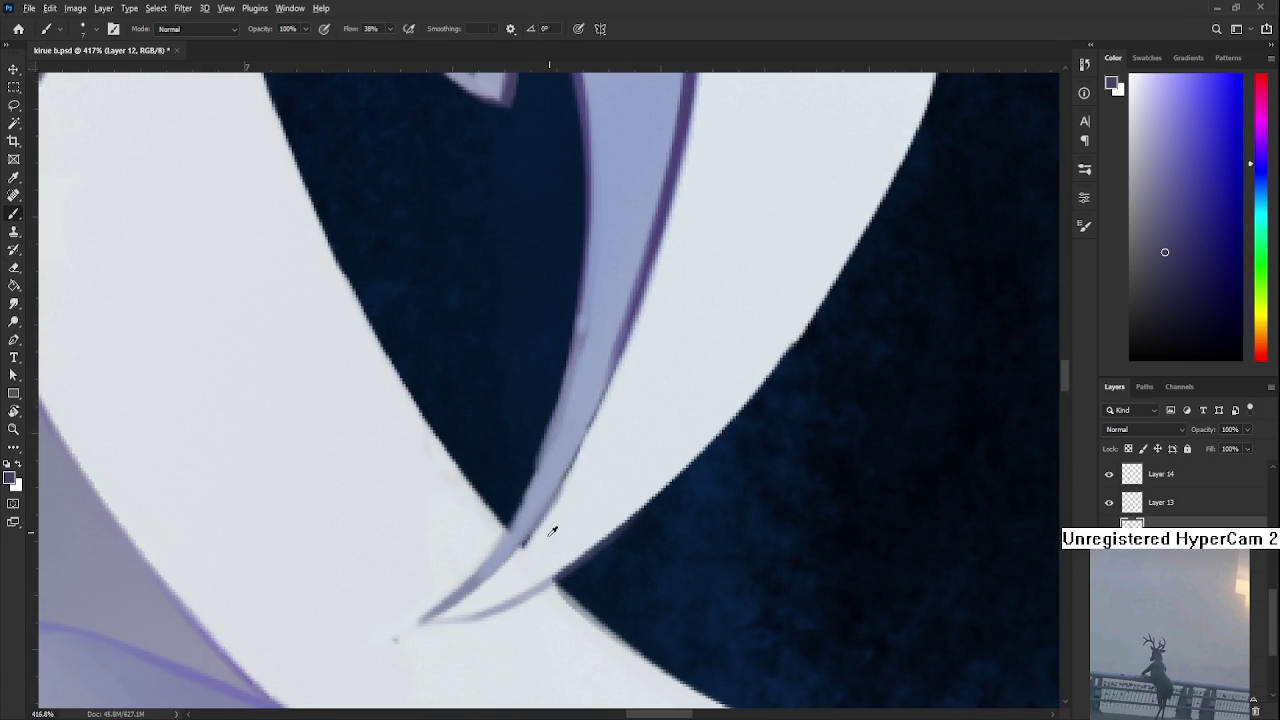
alt+click(552, 528)
drag(559, 512, 505, 560)
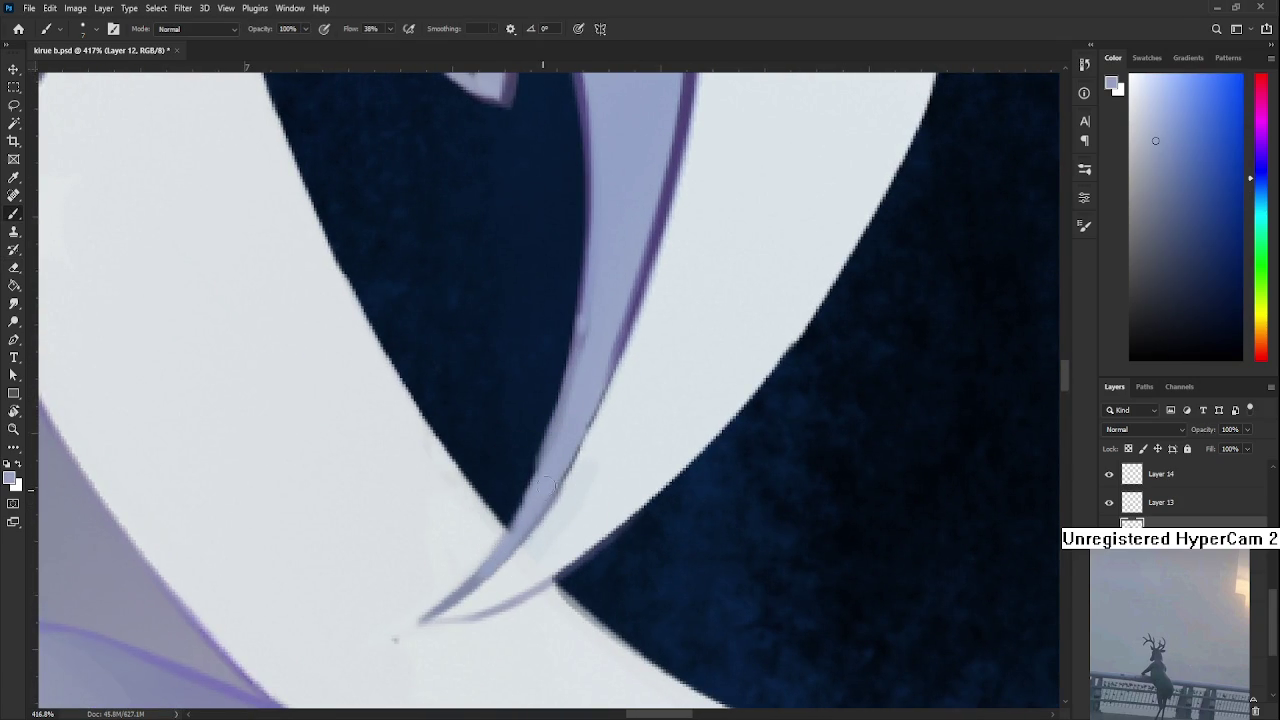
key(e)
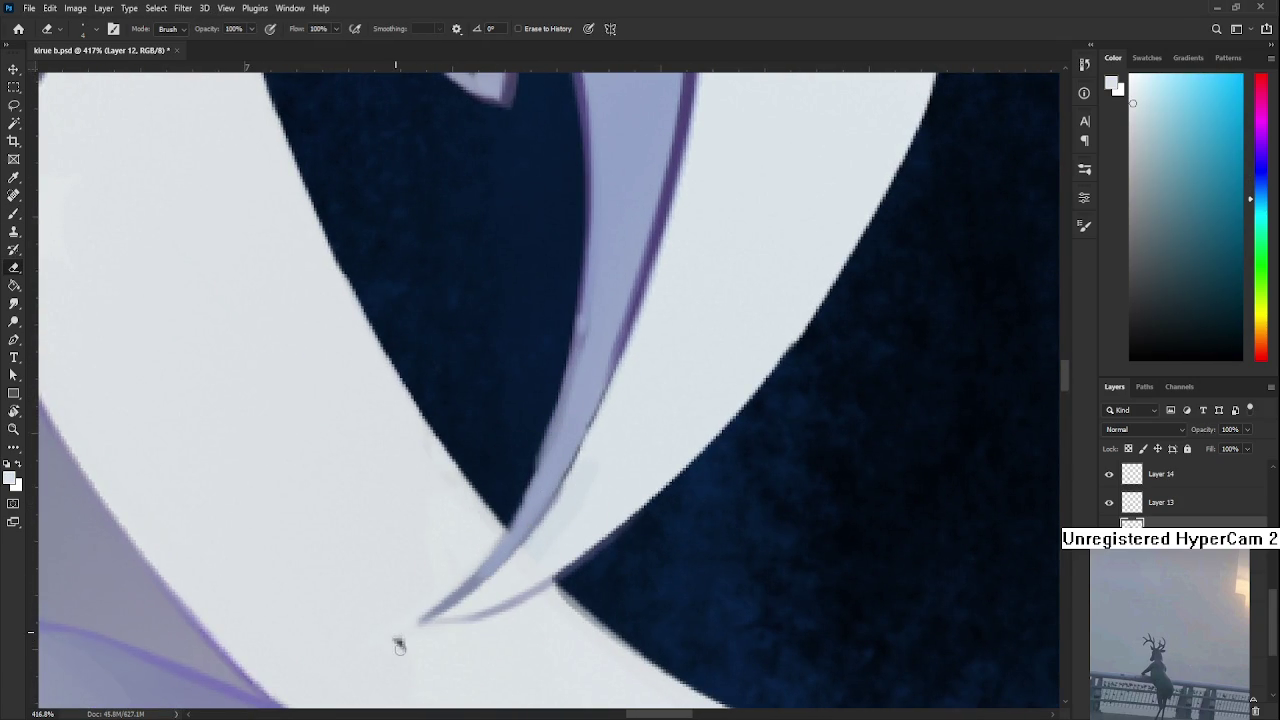
key(b)
alt+click(399, 620)
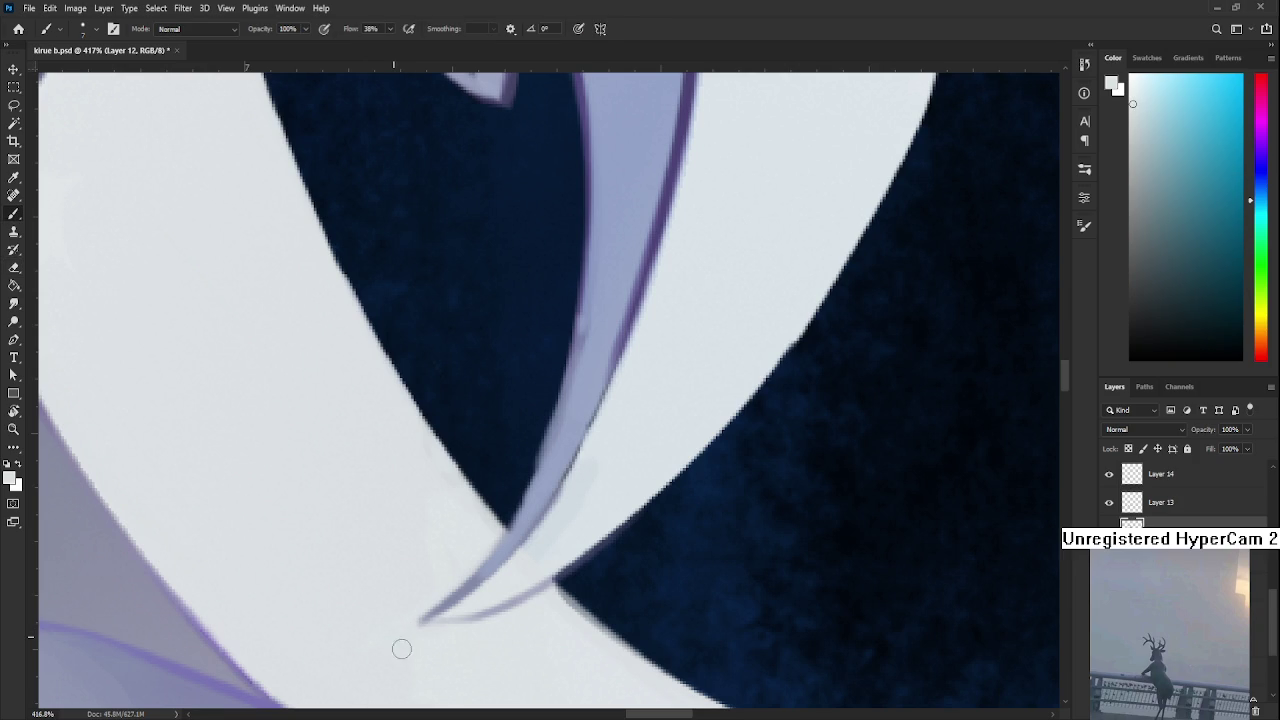
scroll(520, 495, down, 2)
scroll(520, 500, down, 3)
scroll(535, 515, up, 3)
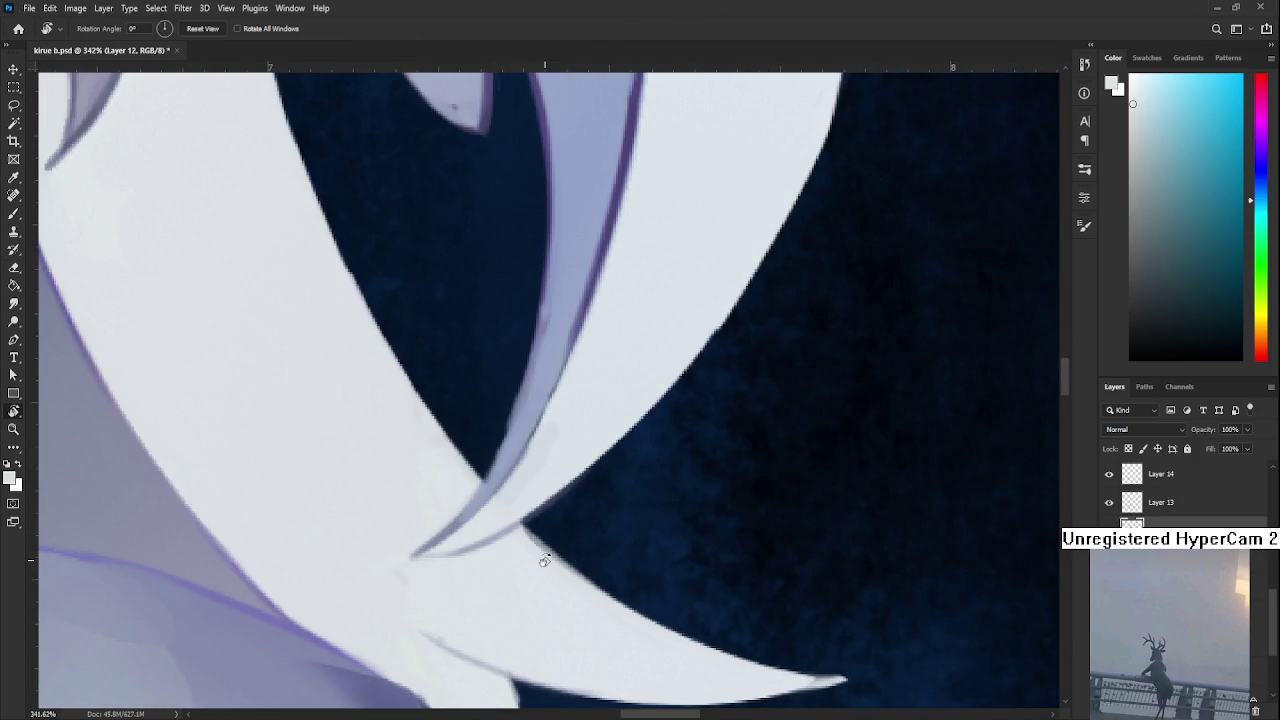
Adjust the paint hue slightly and rotate the view to follow the hair strand
drag(540, 550, 412, 345)
alt+click(412, 345)
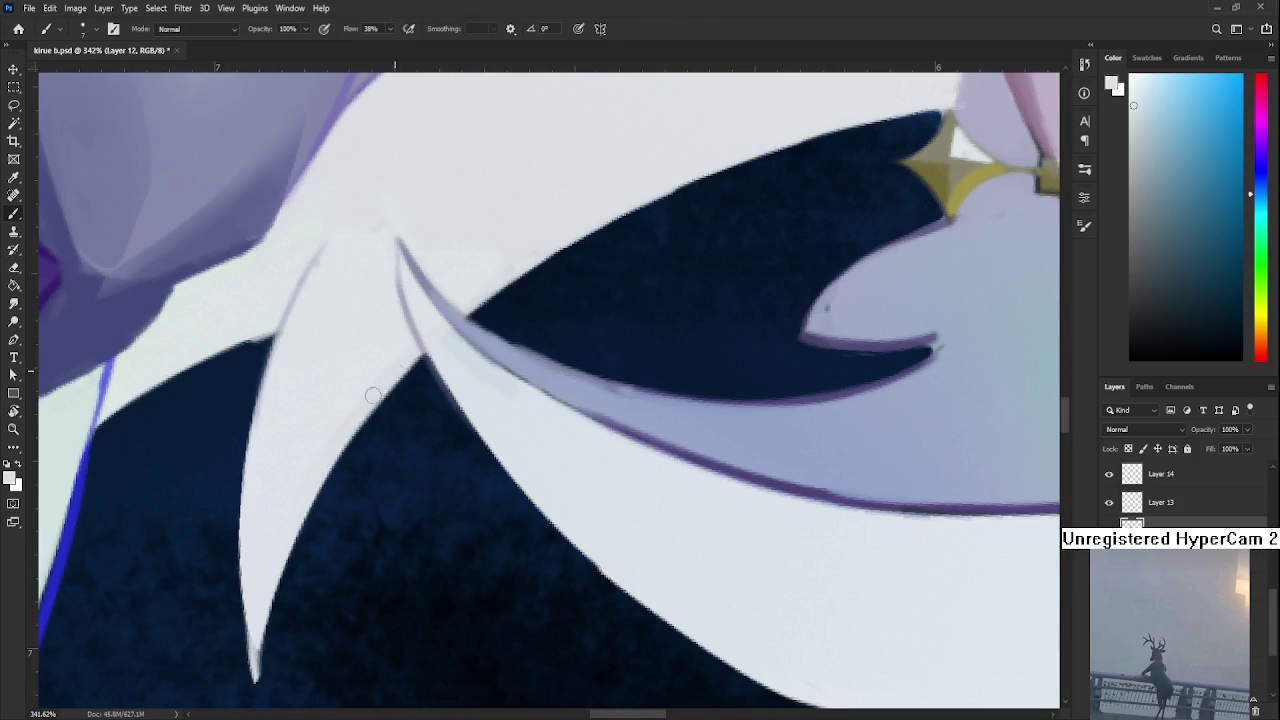
scroll(330, 450, up, 3)
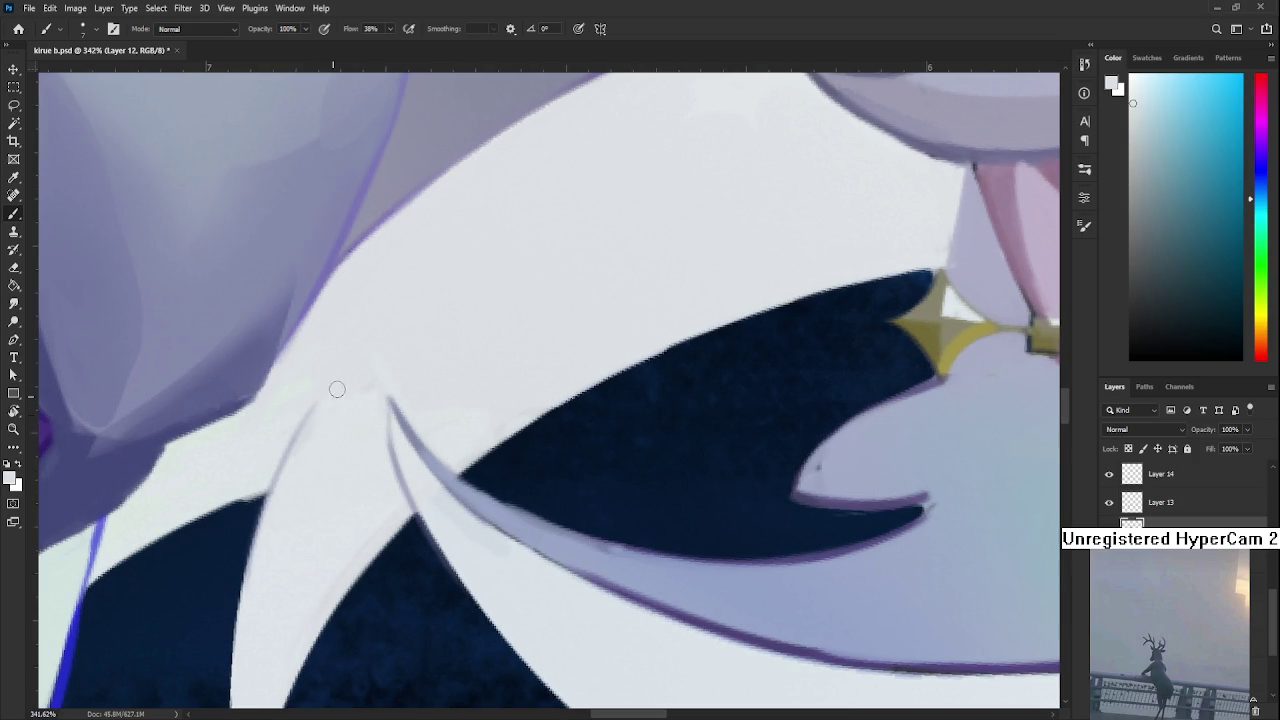
key(r)
mouse_move(279, 458)
mouse_down()
mouse_move(357, 450)
mouse_move(334, 451)
mouse_up()
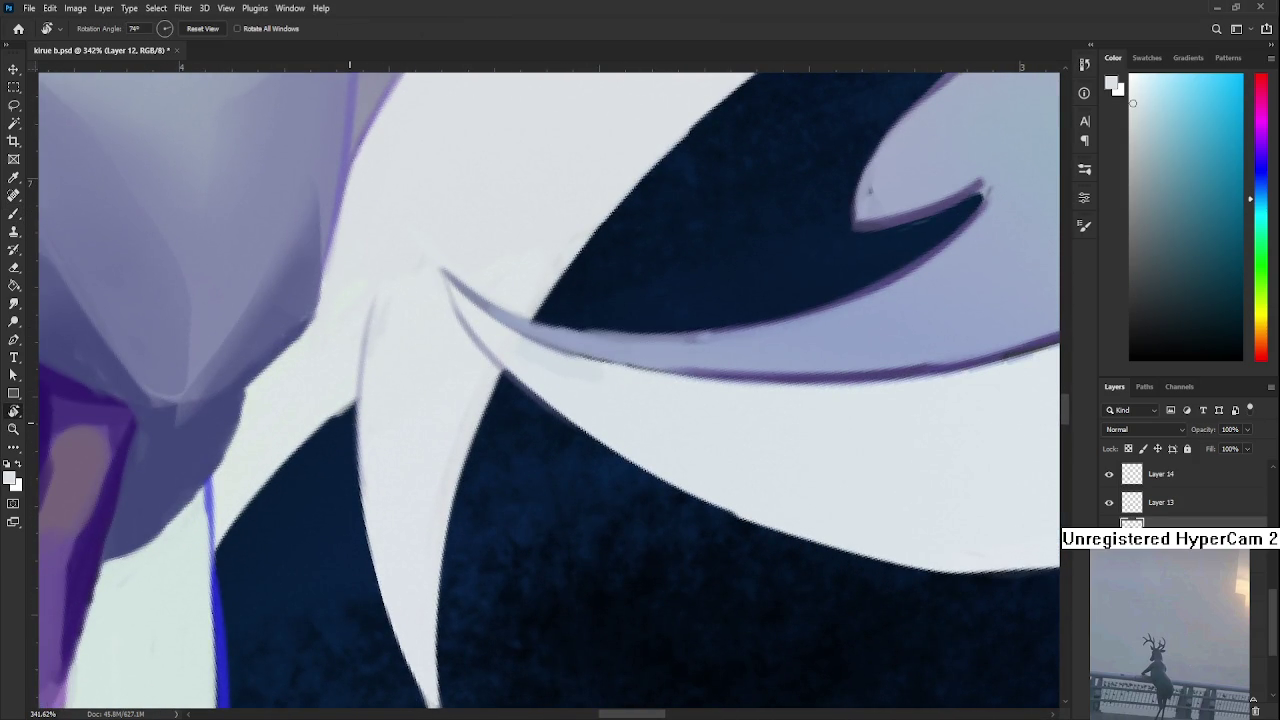
key(e)
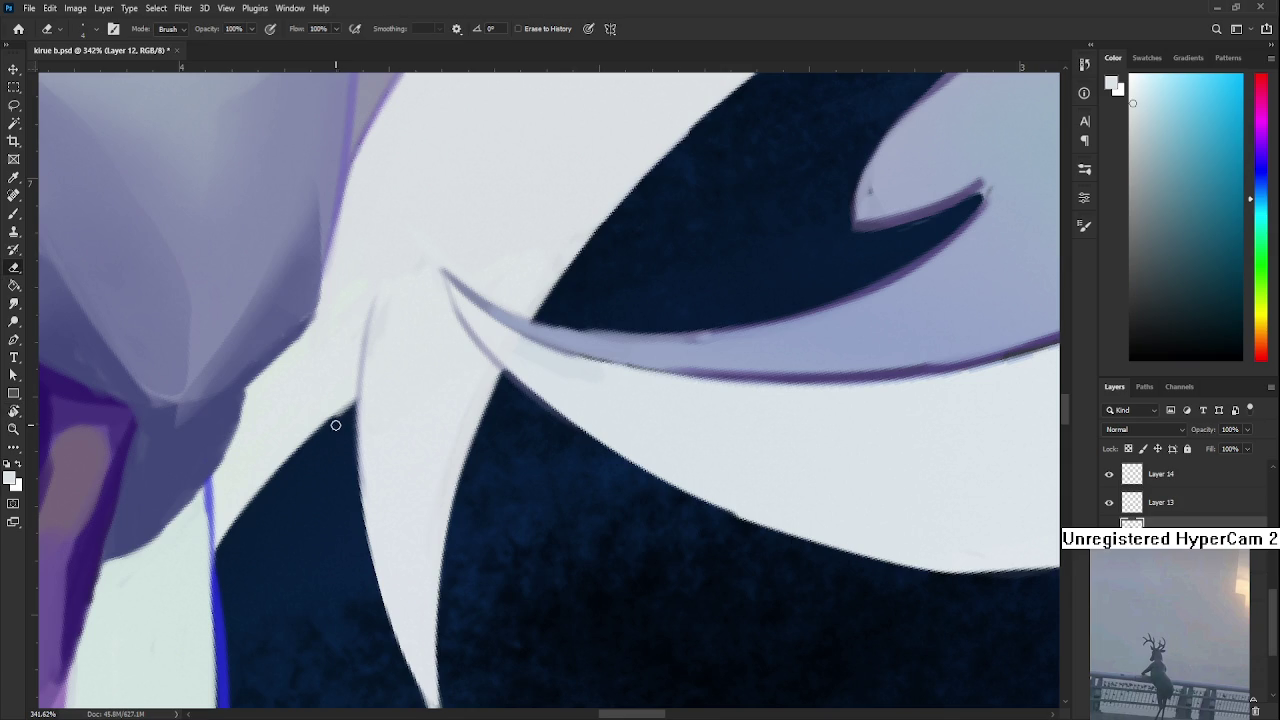
scroll(409, 429, down, 5)
Soften the blue outline's left edge with pale greenish hair paint
key(b)
alt+click(311, 453)
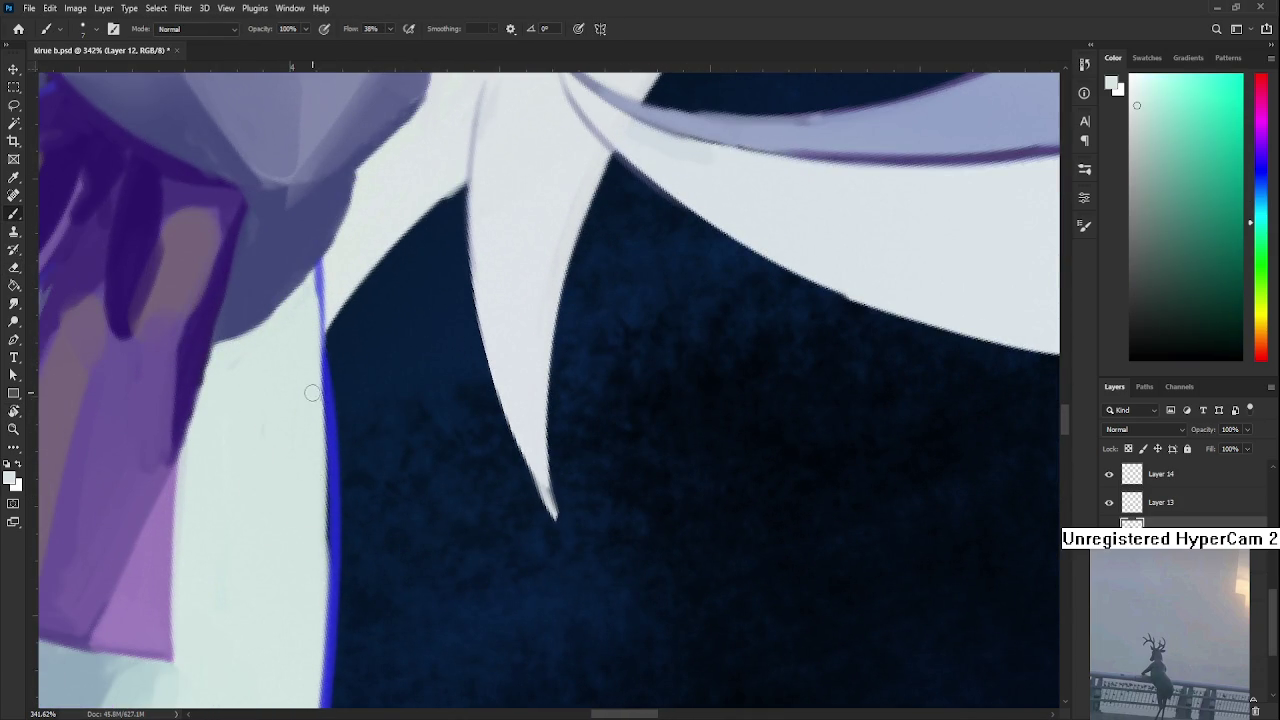
drag(315, 425, 313, 575)
drag(311, 365, 314, 500)
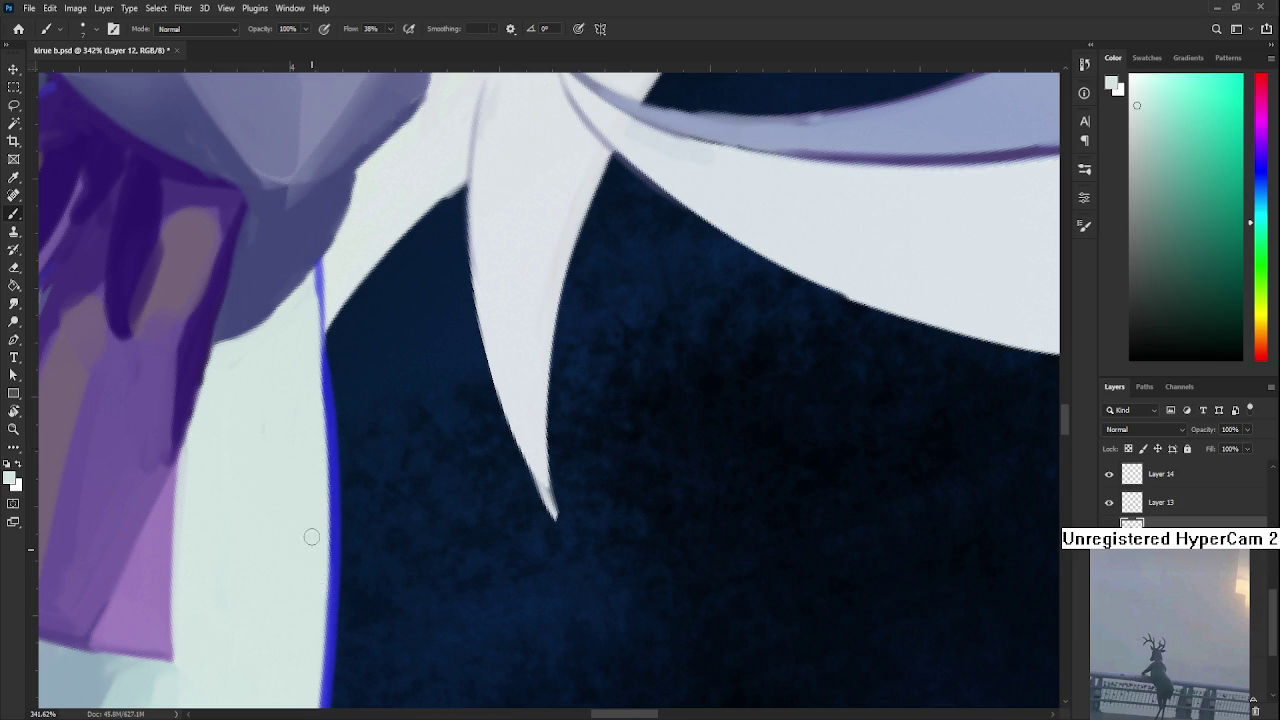
scroll(320, 485, up, 2)
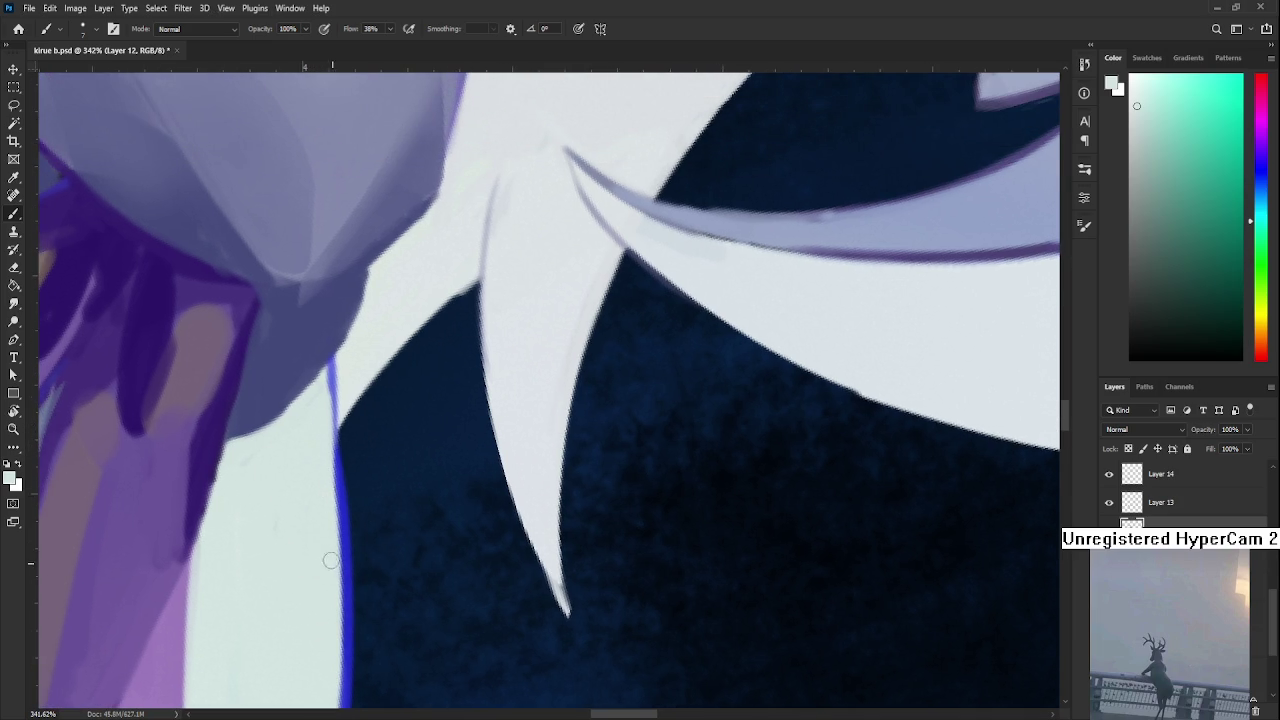
drag(317, 506, 371, 434)
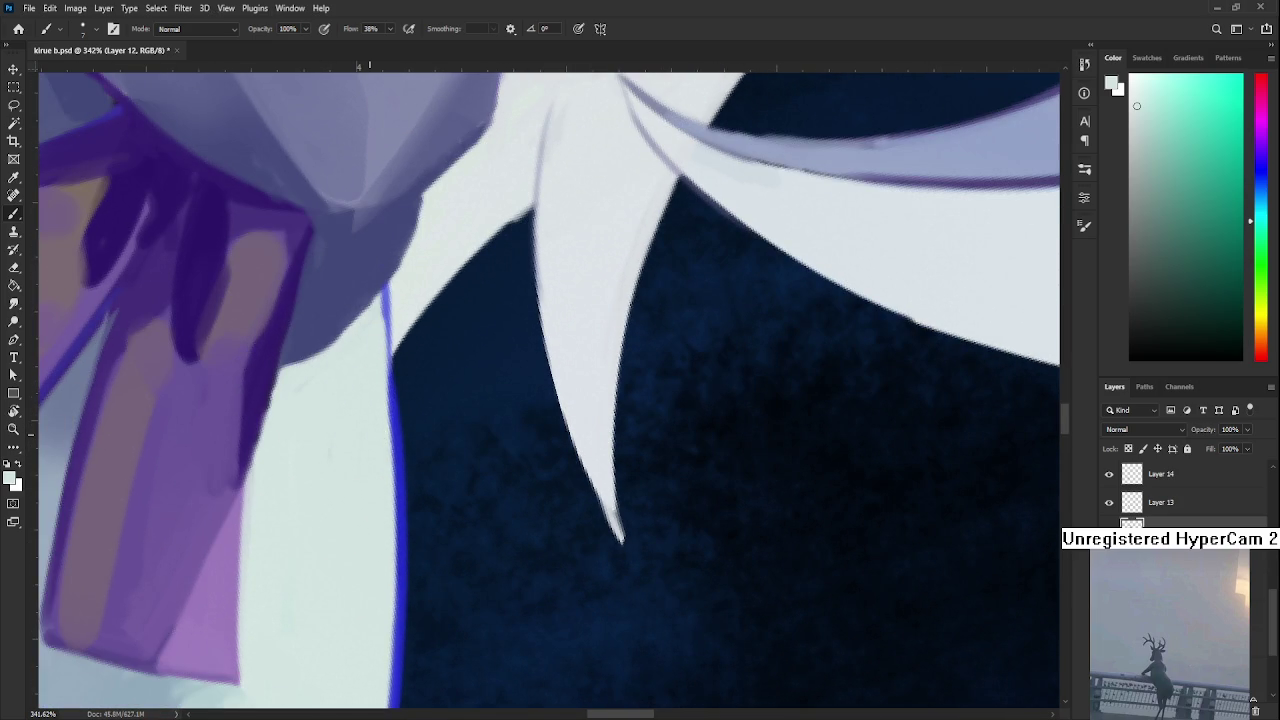
scroll(393, 366, down, 3)
scroll(393, 366, down, 3)
scroll(393, 366, down, 2)
Tilt the view of the whole figure and save kirue b.psd
key(r)
mouse_move(393, 366)
mouse_down()
mouse_move(664, 538)
mouse_move(691, 531)
mouse_up()
scroll(668, 503, down, 3)
key(ctrl+s)
Zoom out to show the whole upright illustration of kirue b.psd
scroll(590, 450, down, 2)
scroll(566, 411, down, 1)
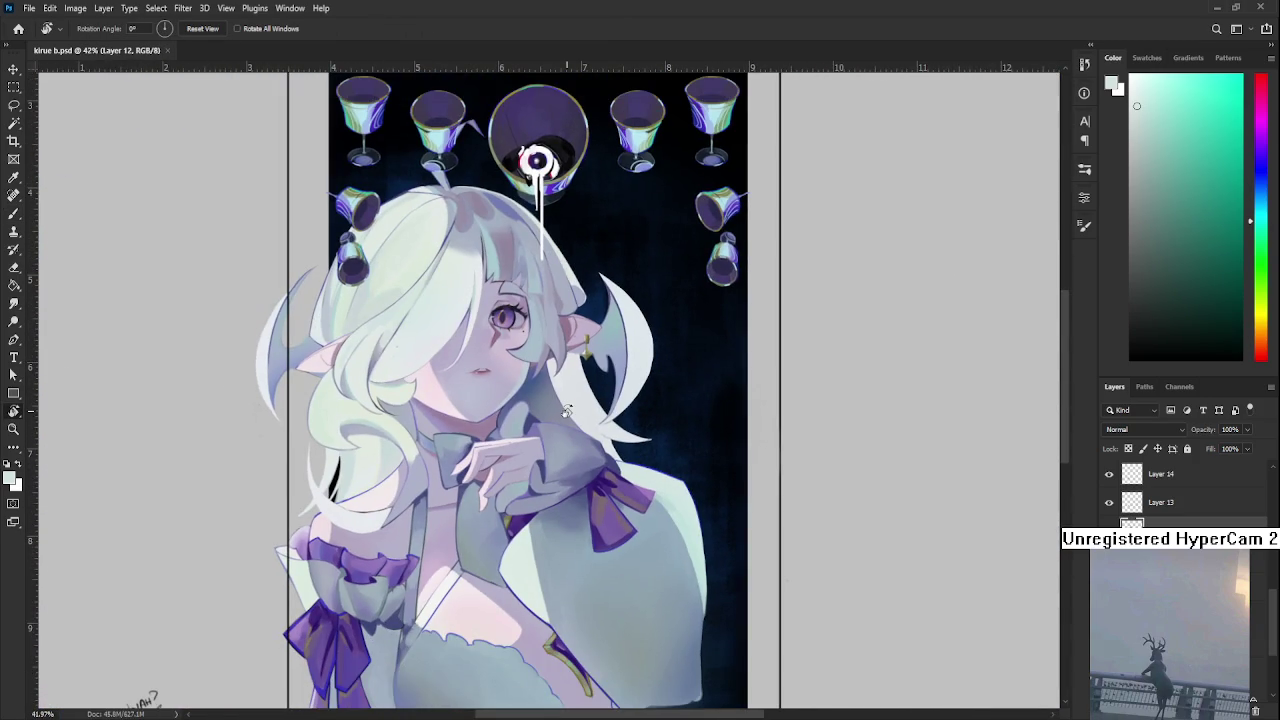